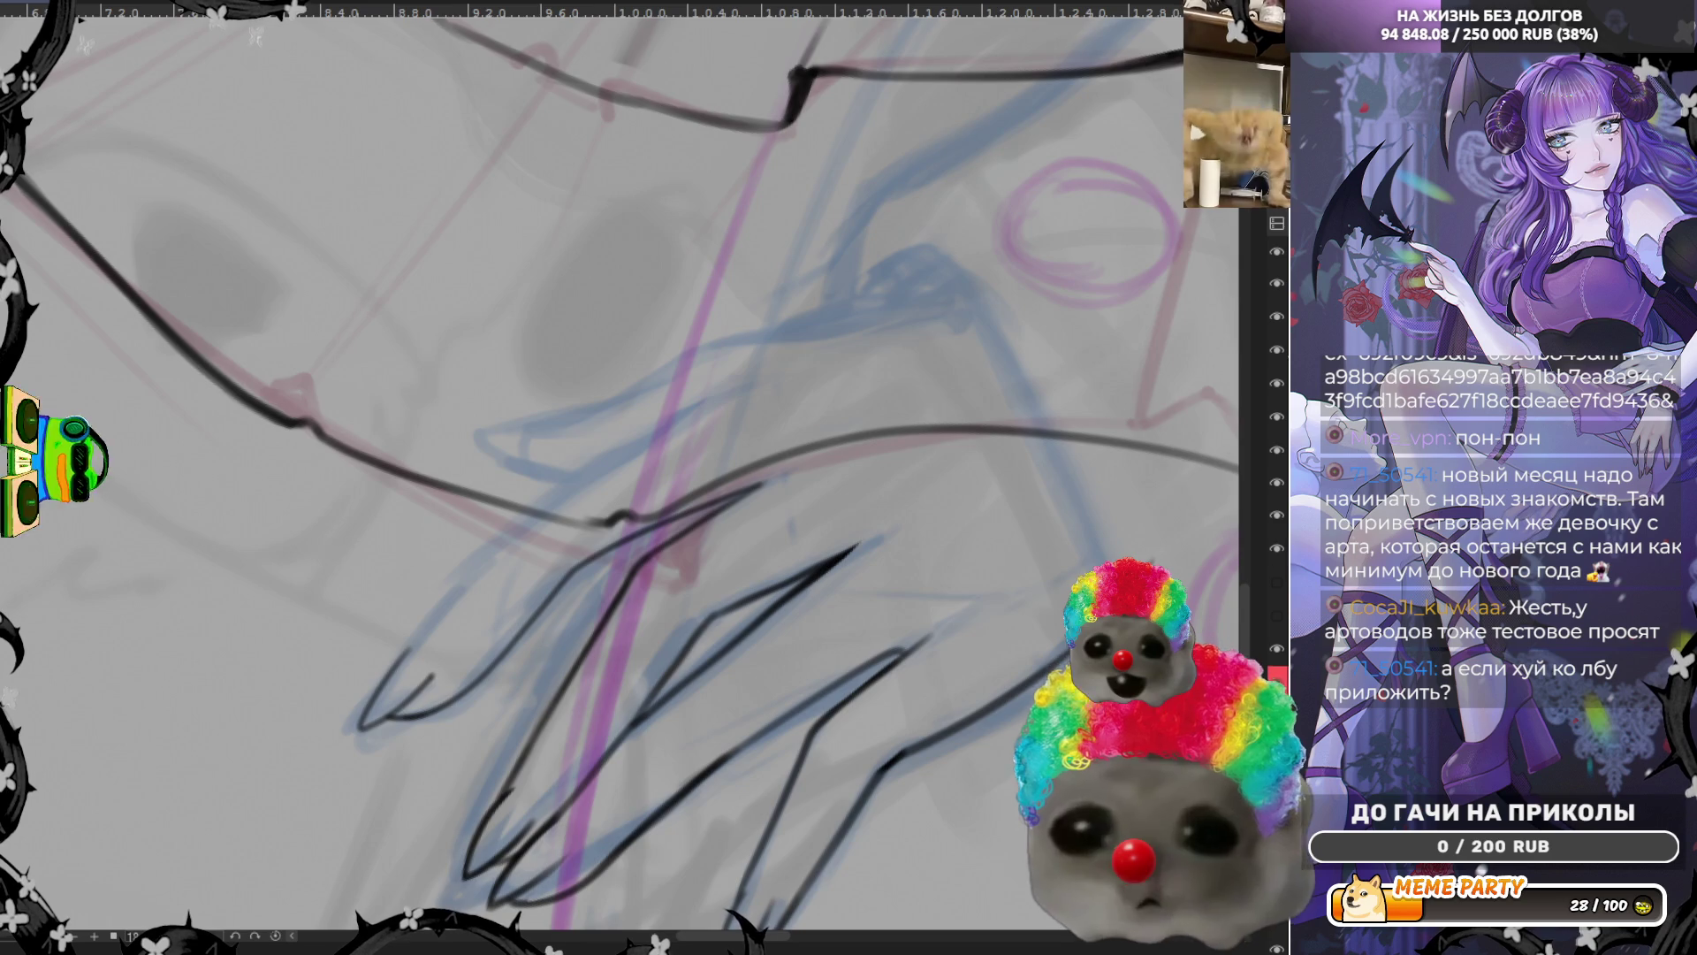
pyautogui.scroll(-1, 945, 511)
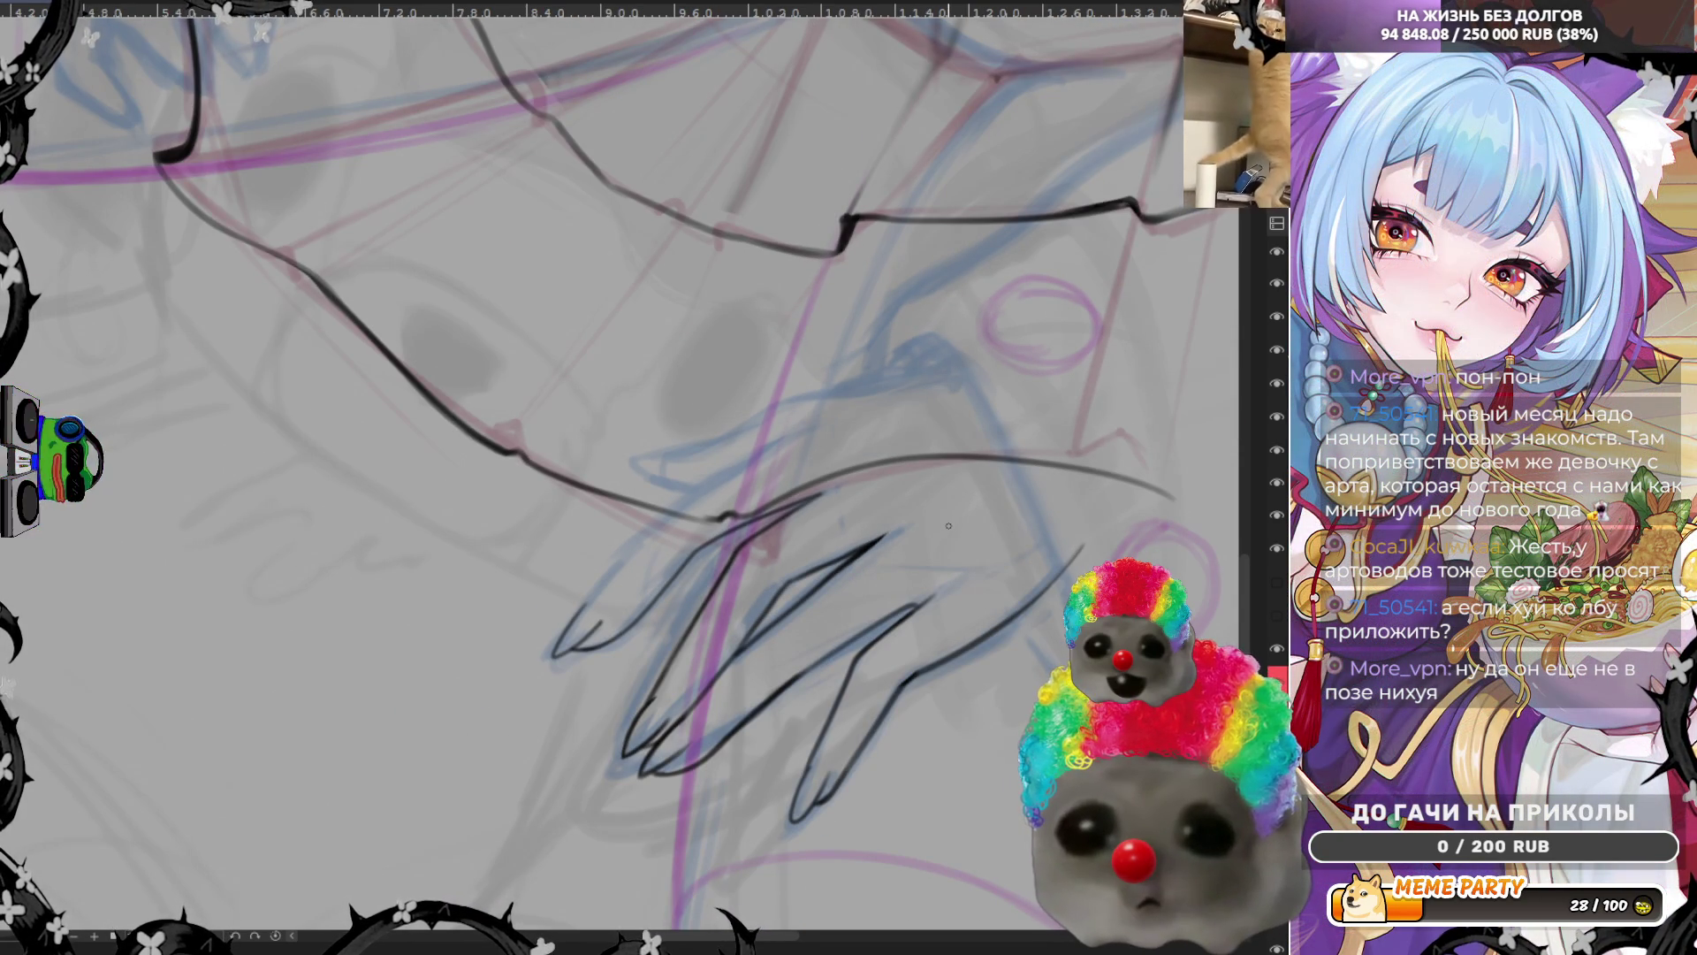
# Tilt the view slightly and sketch thin blue guide strokes up from the finger hook
pyautogui.moveTo(948, 525)
pyautogui.mouseDown()
pyautogui.moveTo(789, 675)
pyautogui.moveTo(927, 542)
pyautogui.mouseUp()
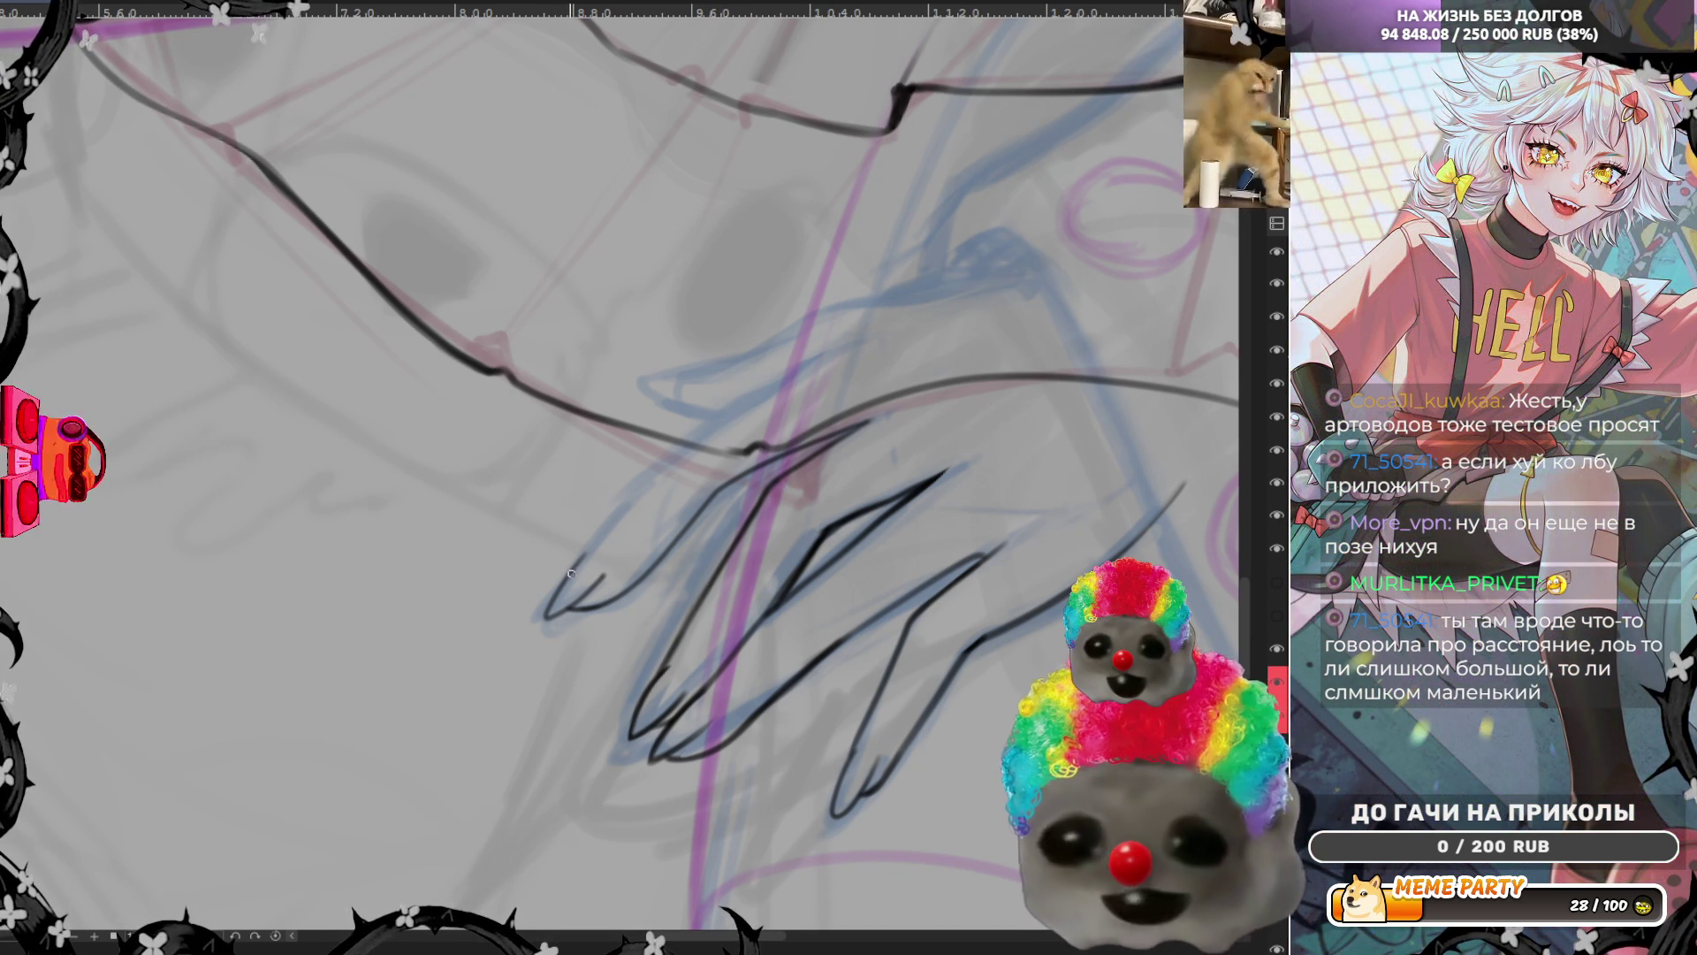
pyautogui.moveTo(611, 524); pyautogui.dragTo(655, 472)
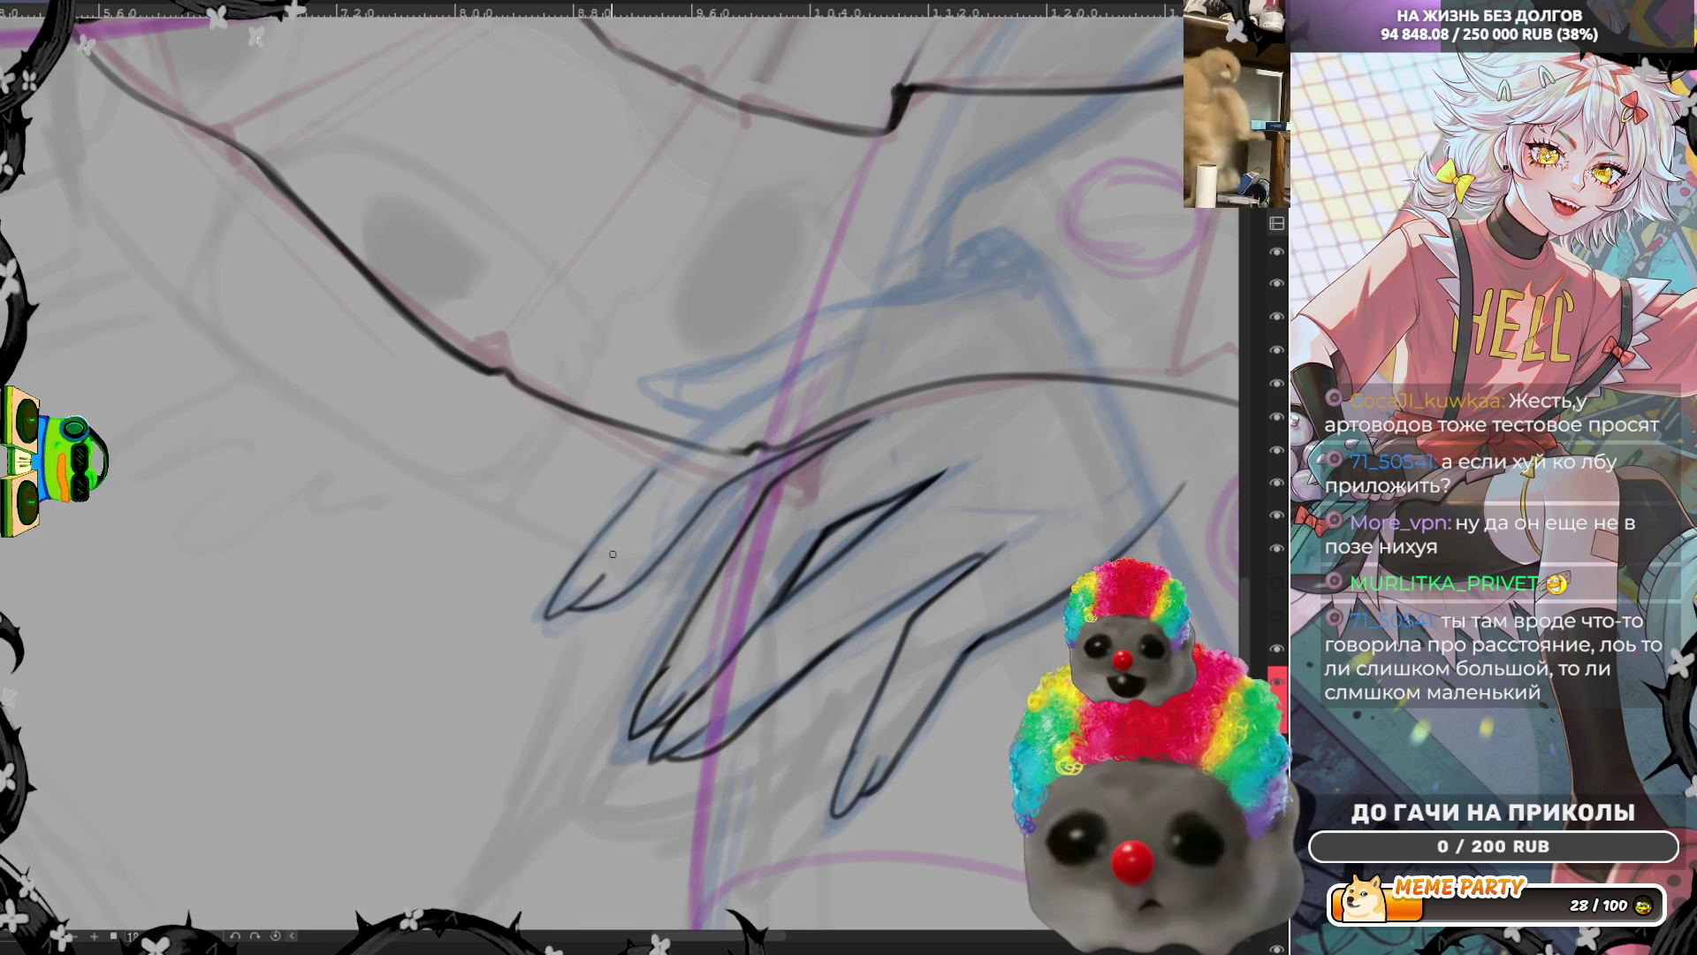
pyautogui.moveTo(567, 574)
pyautogui.mouseDown()
pyautogui.moveTo(645, 472)
pyautogui.moveTo(786, 376)
pyautogui.mouseUp()
pyautogui.scroll(-2, 666, 458)
pyautogui.scroll(-2, 713, 418)
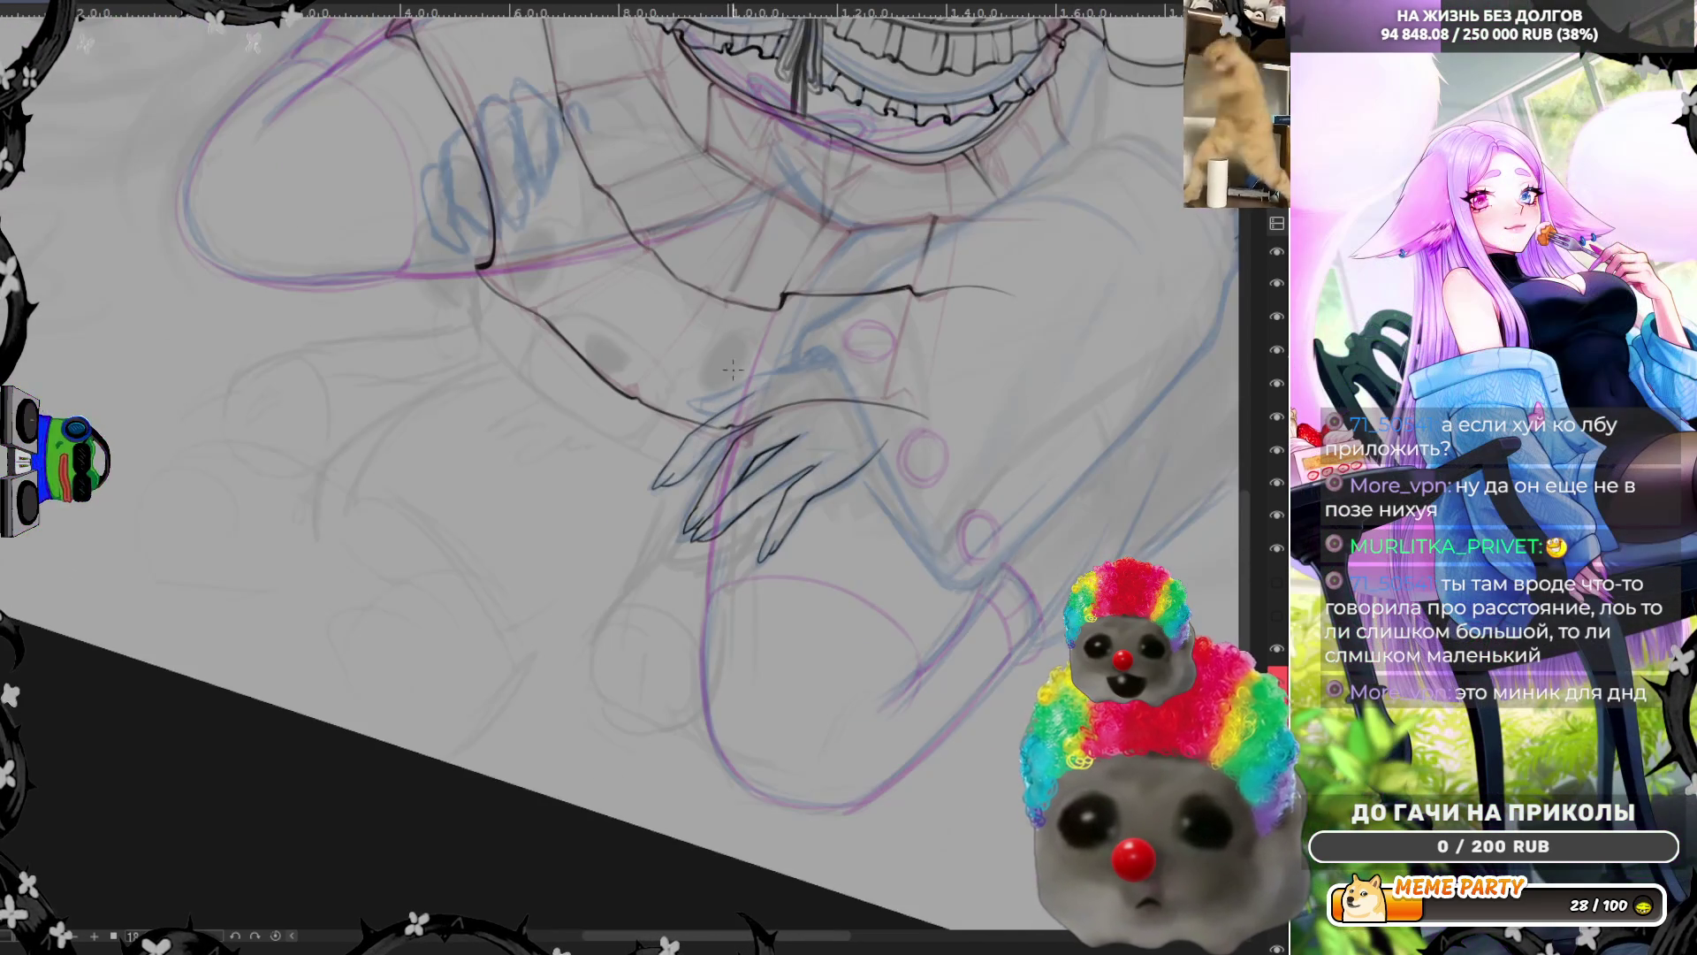
# Mirror the canvas horizontally and rotate the view so the hand points downward
pyautogui.press('m')
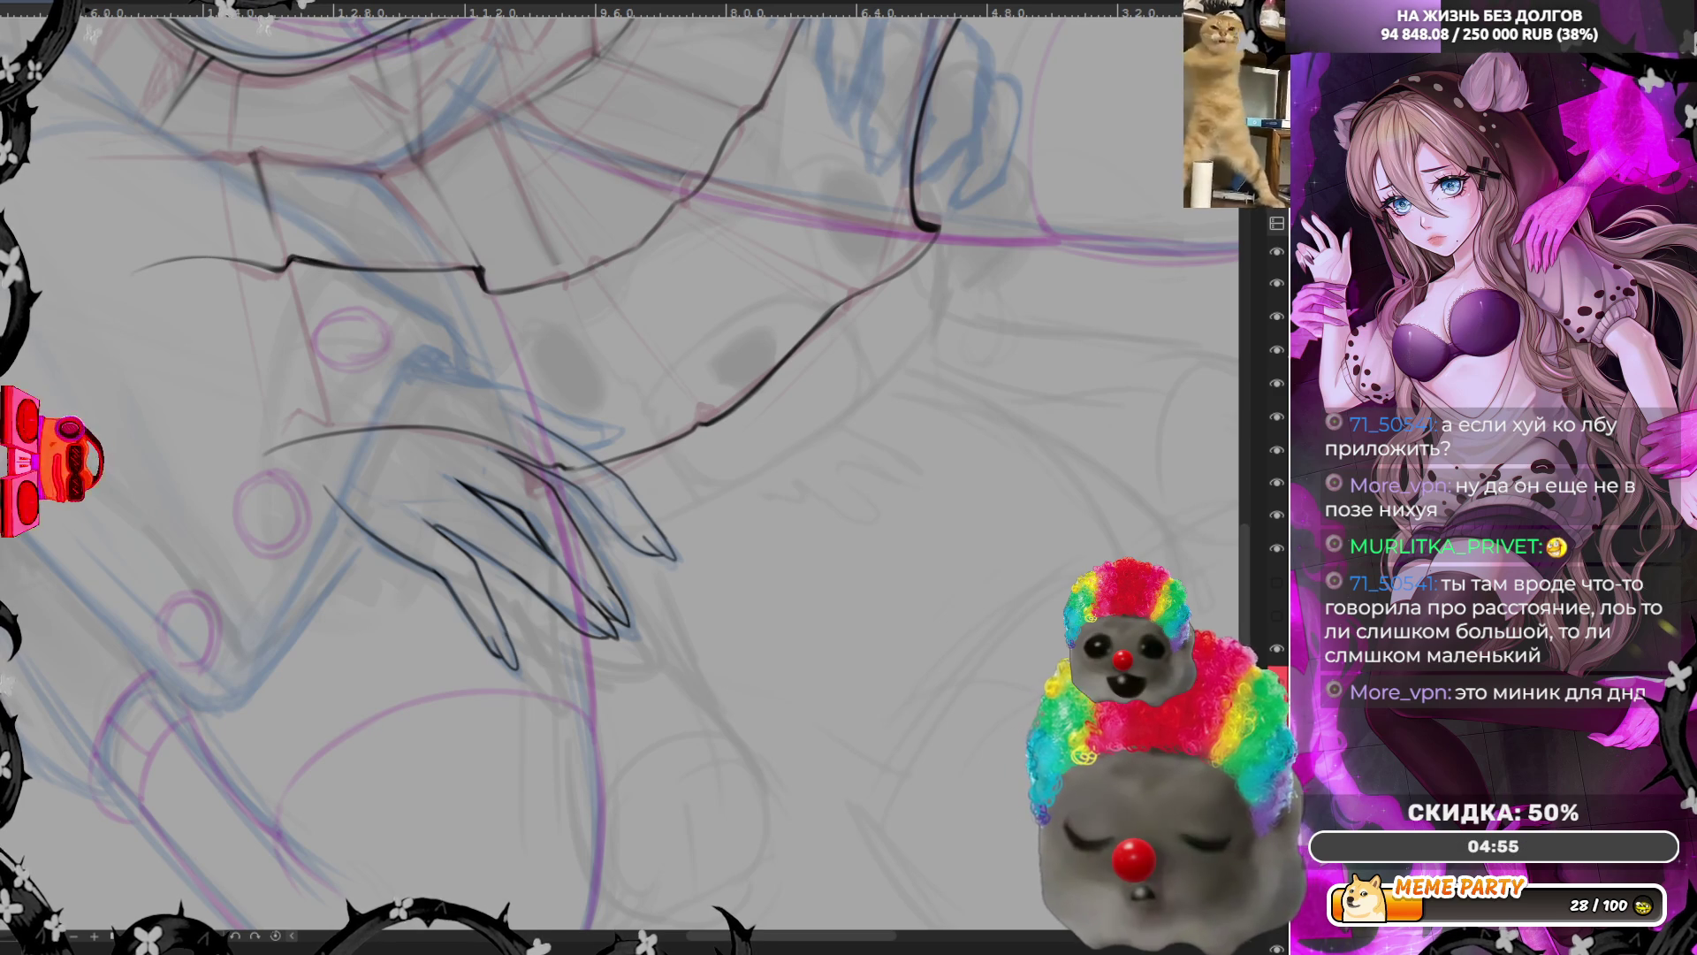
pyautogui.scroll(3, 778, 433)
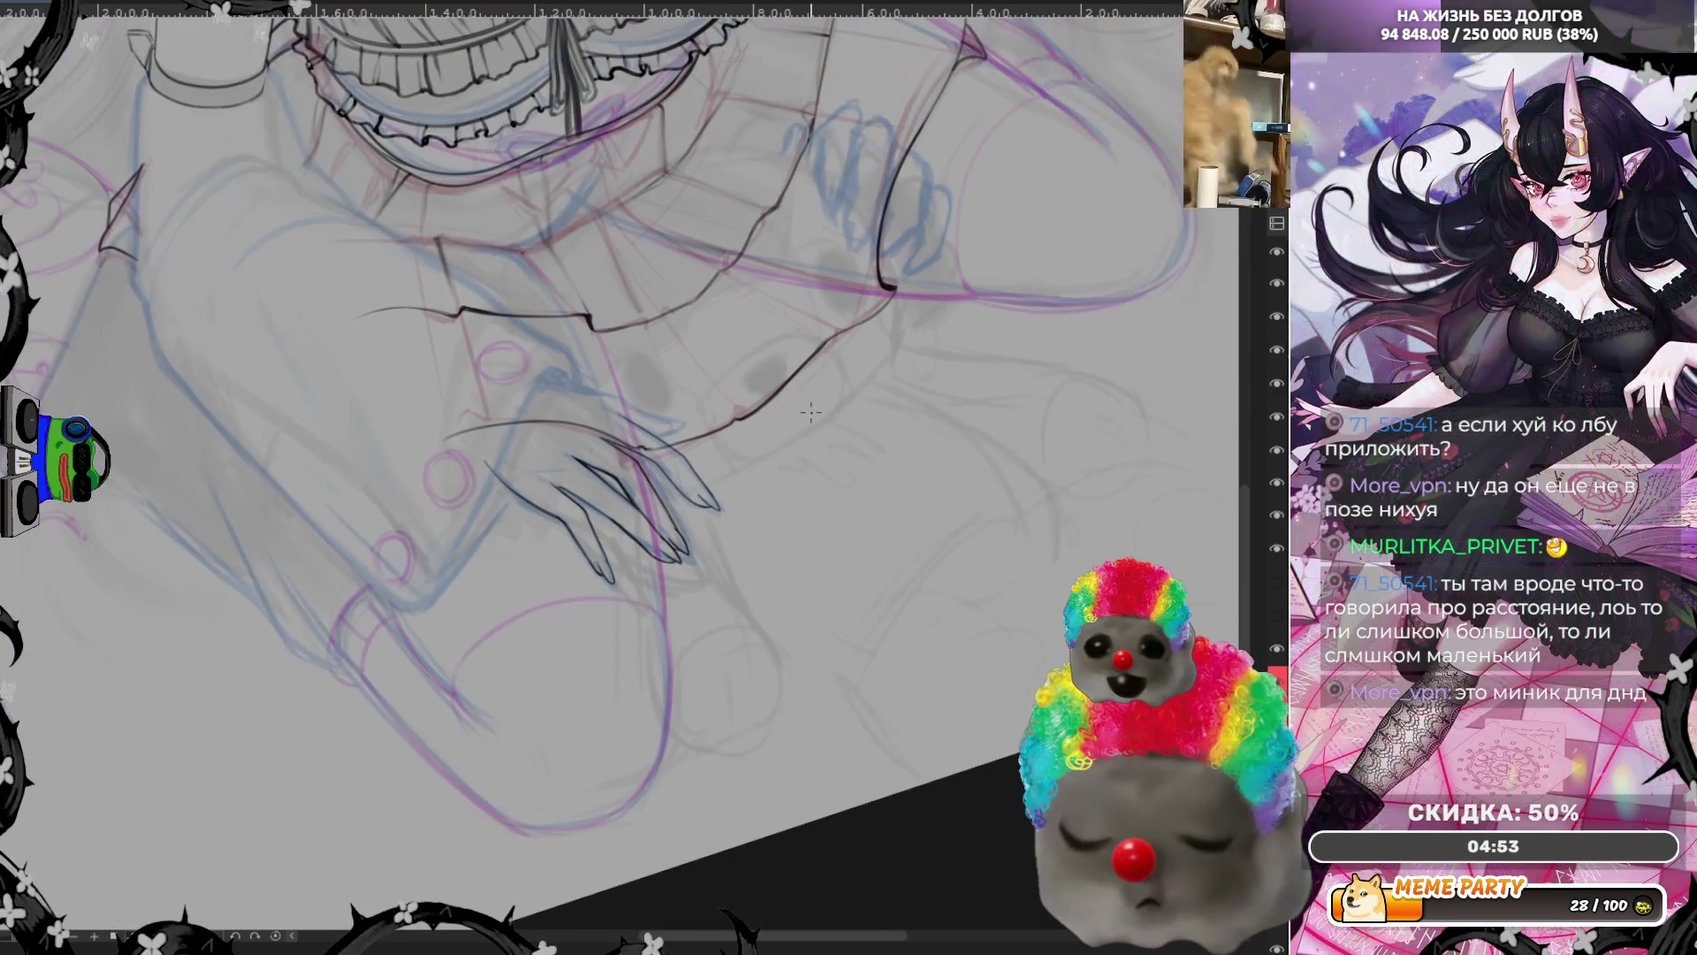
pyautogui.scroll(-2, 685, 492)
pyautogui.scroll(1, 686, 492)
pyautogui.scroll(1, 686, 493)
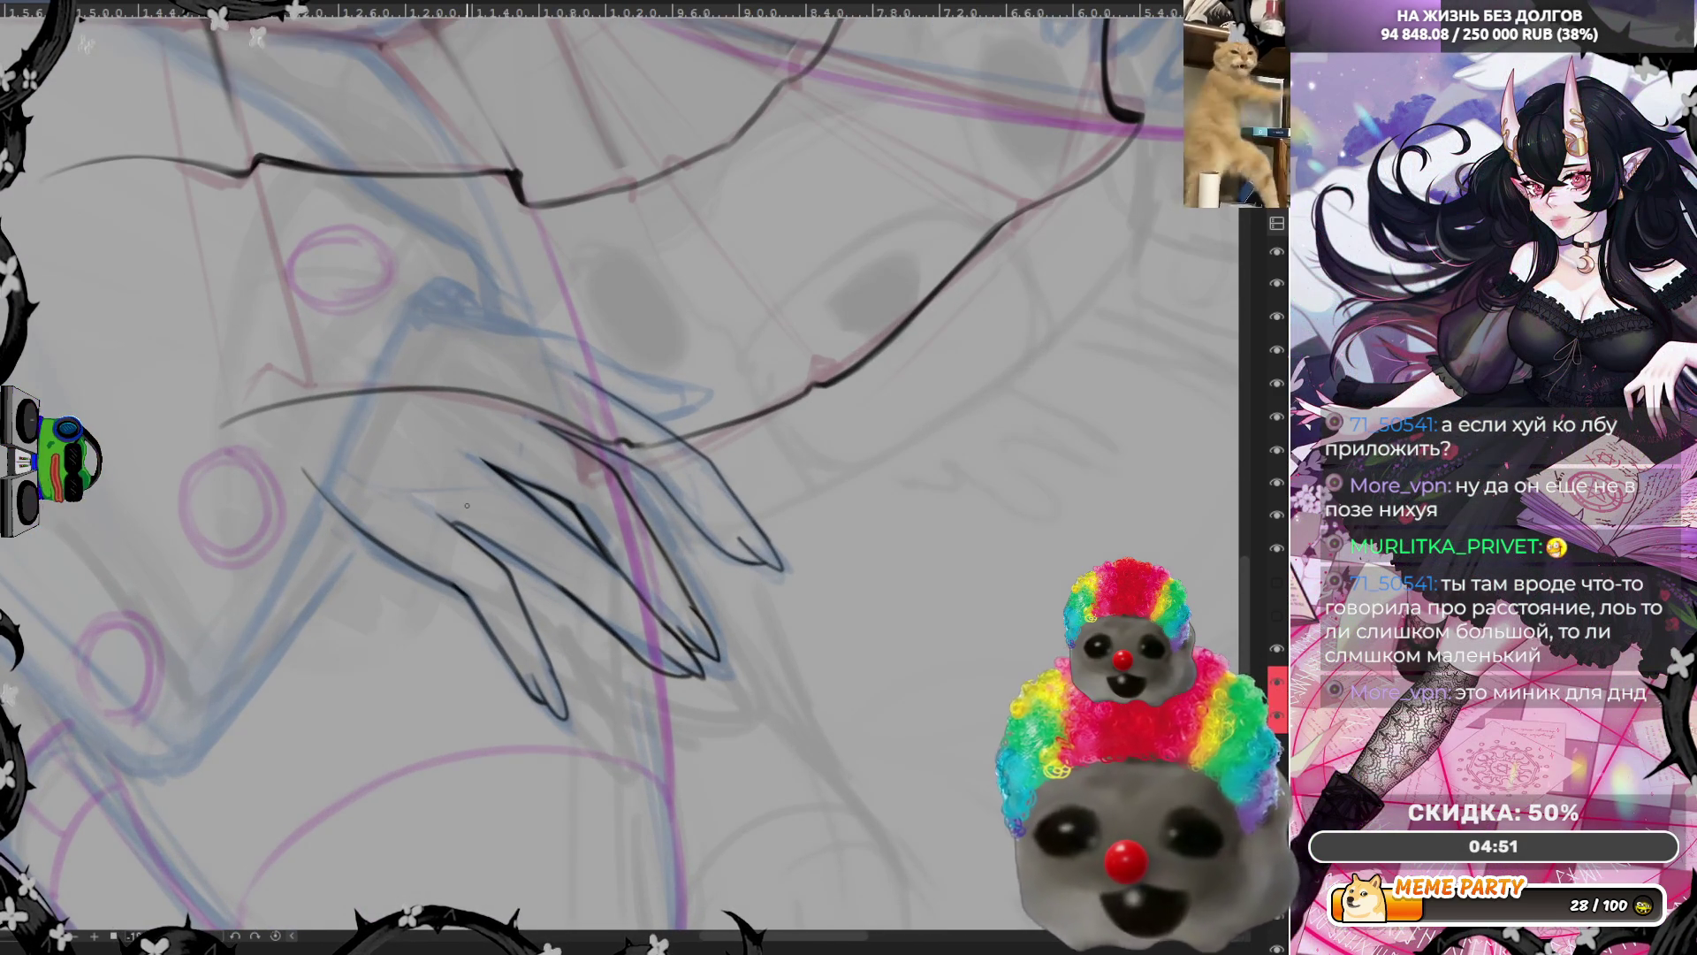
pyautogui.moveTo(686, 492); pyautogui.dragTo(486, 455)
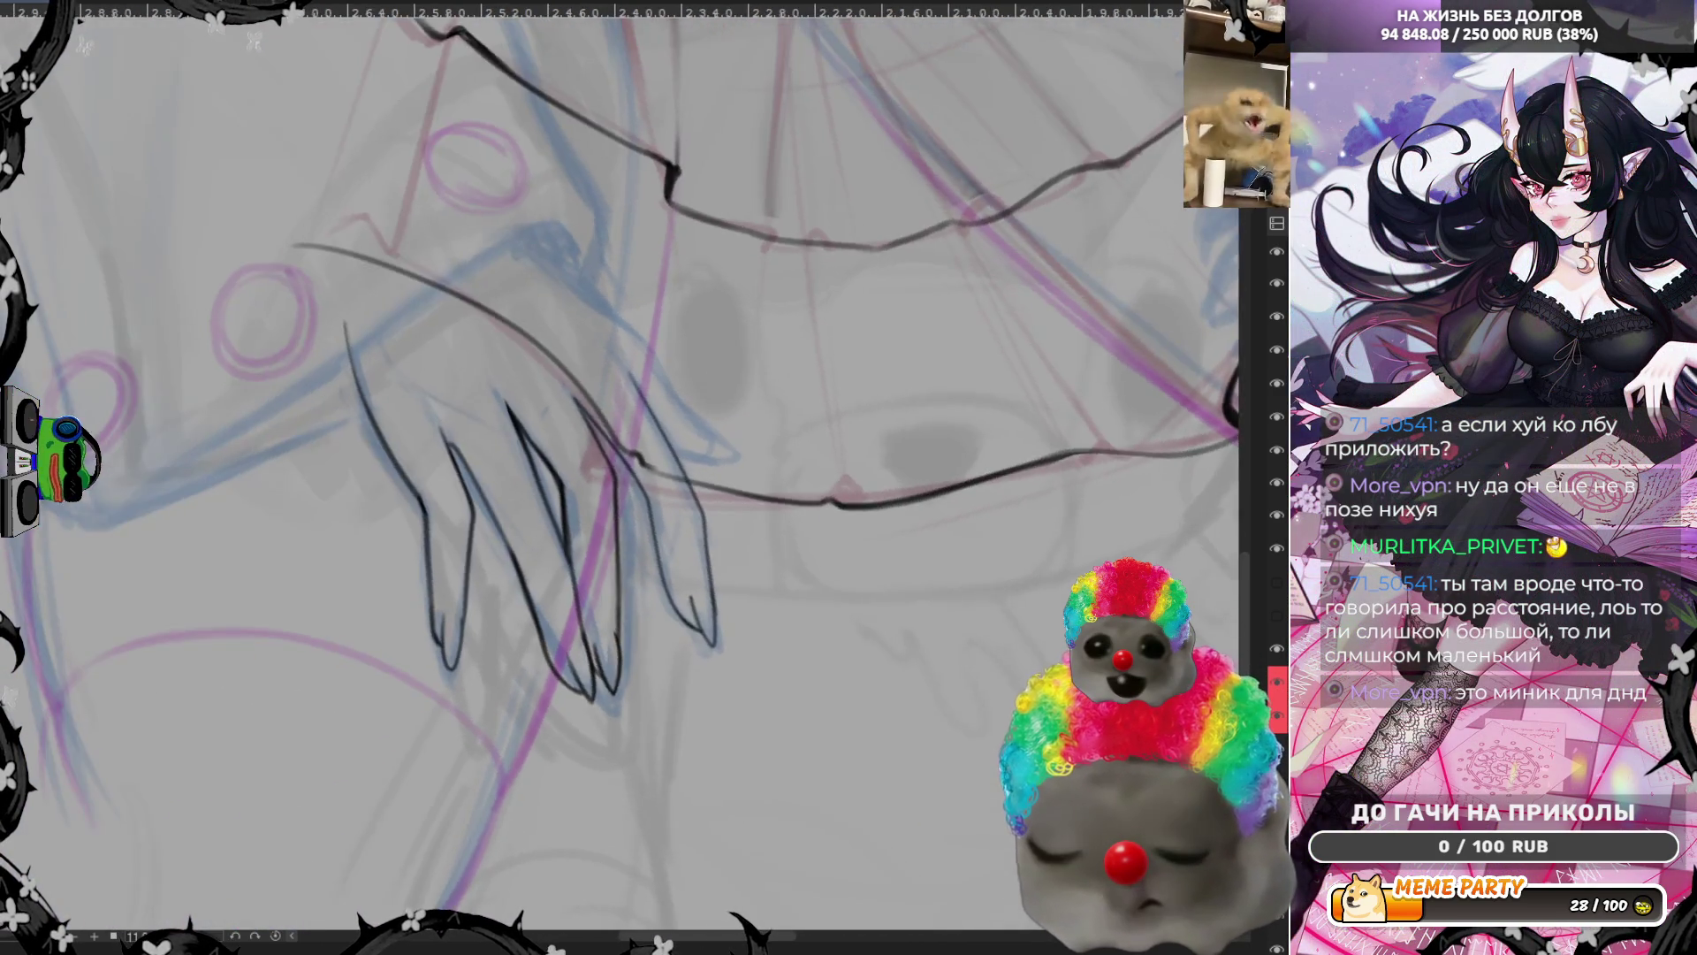
pyautogui.scroll(1, 486, 456)
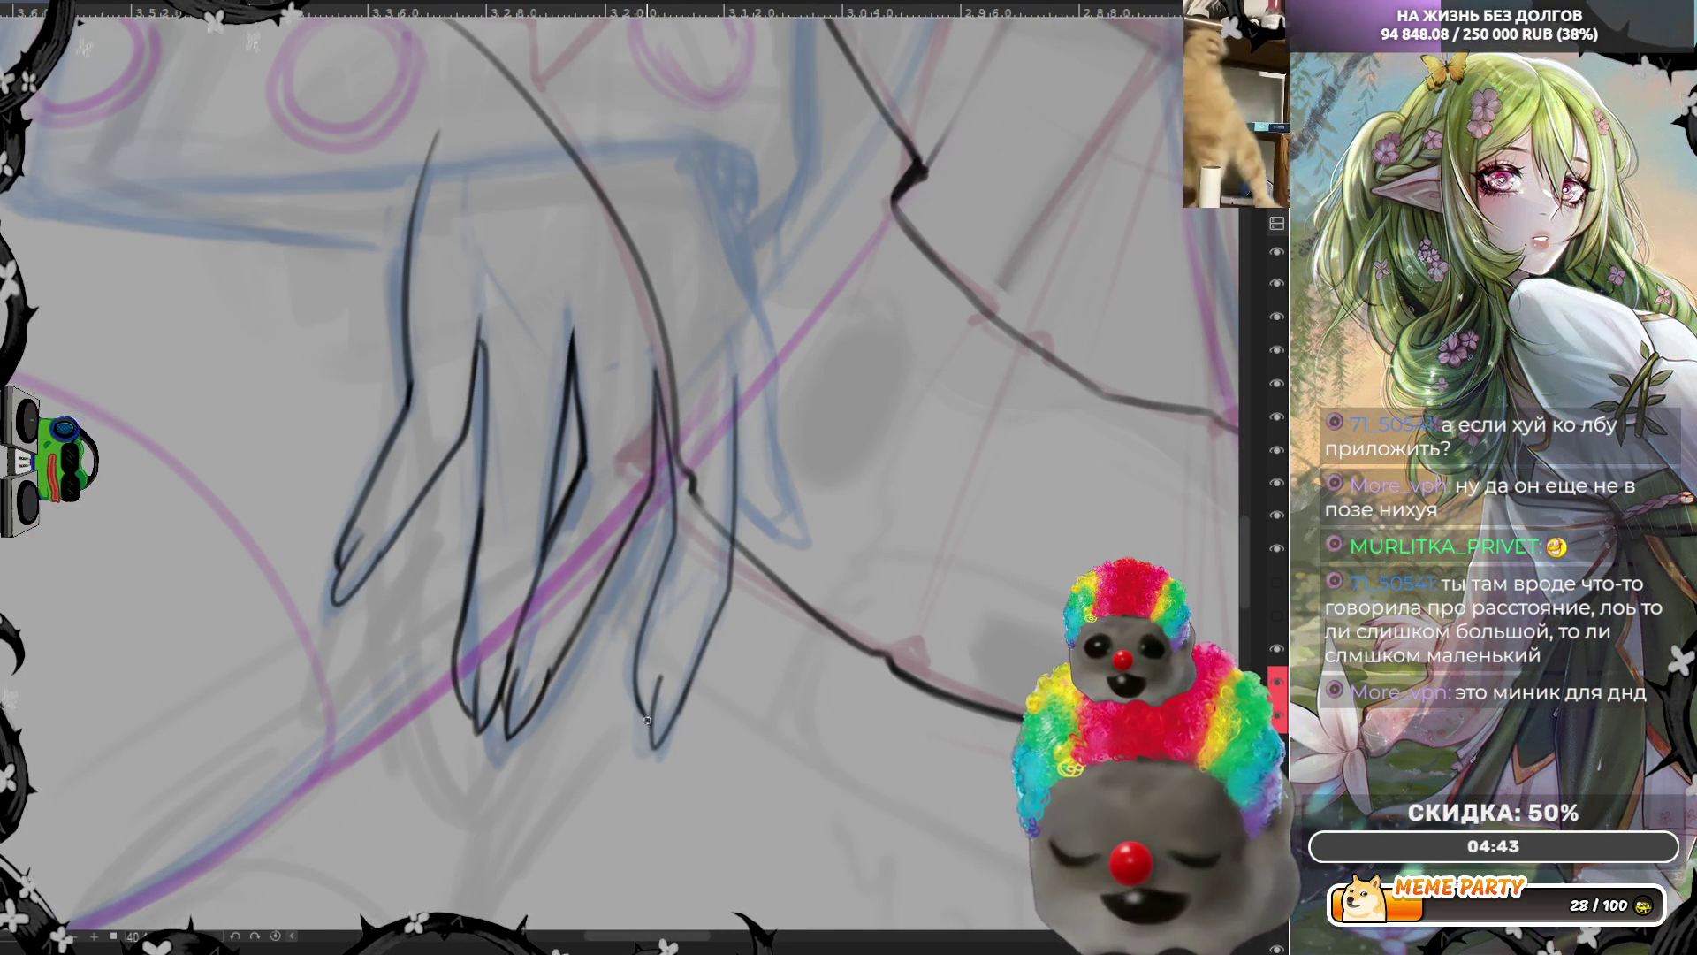
# Ink a darker finger outline, discarding a thinner redraw attempt
pyautogui.moveTo(675, 511); pyautogui.dragTo(657, 366)
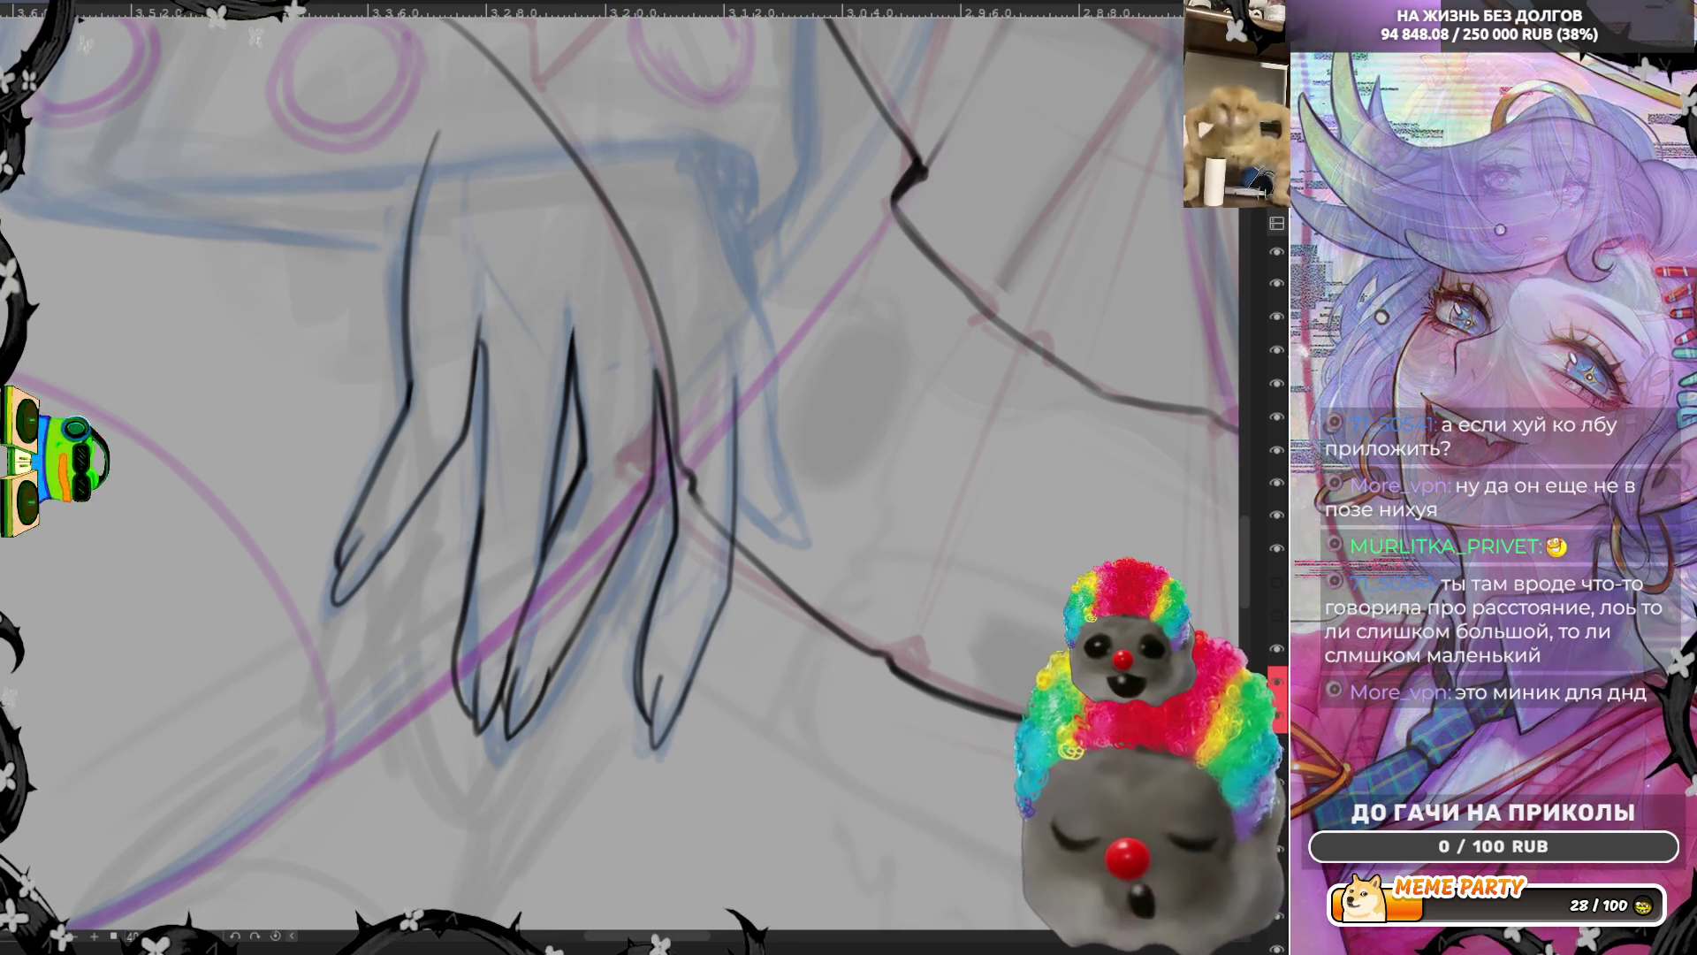
pyautogui.hotkey('ctrl', 'z')
pyautogui.moveTo(660, 361); pyautogui.dragTo(686, 537)
pyautogui.hotkey('ctrl', 'z')
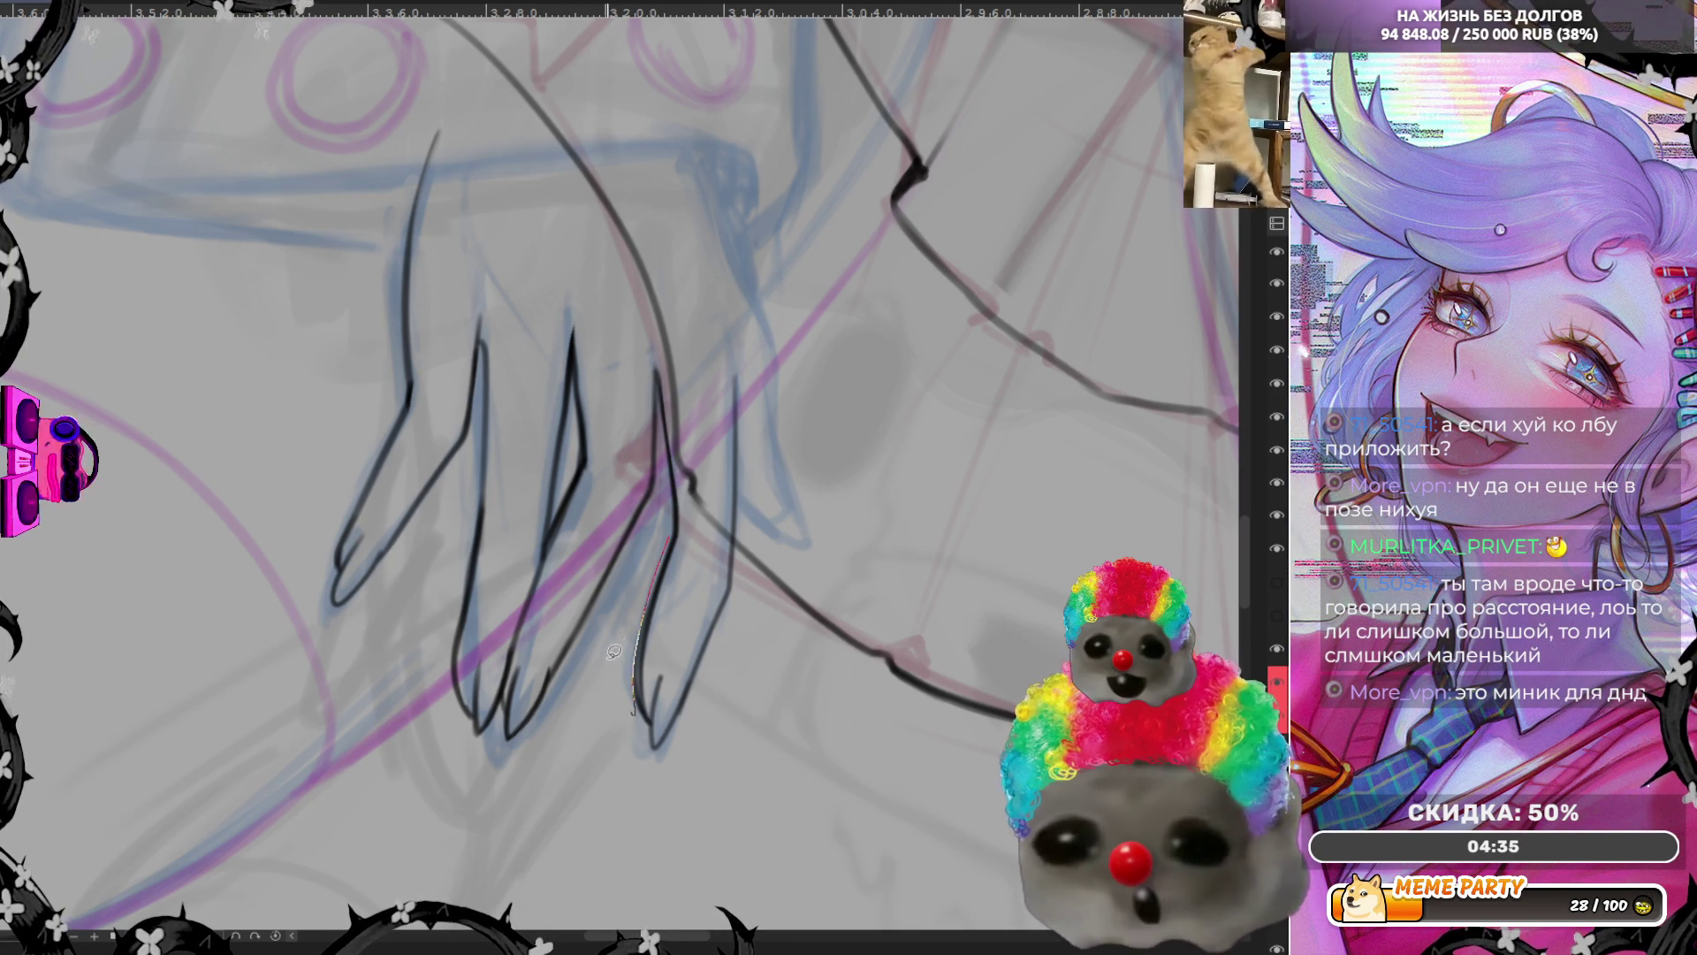
# Trace the pale lower finger outline in dark ink with repeated strokes
pyautogui.moveTo(650, 719); pyautogui.dragTo(658, 586)
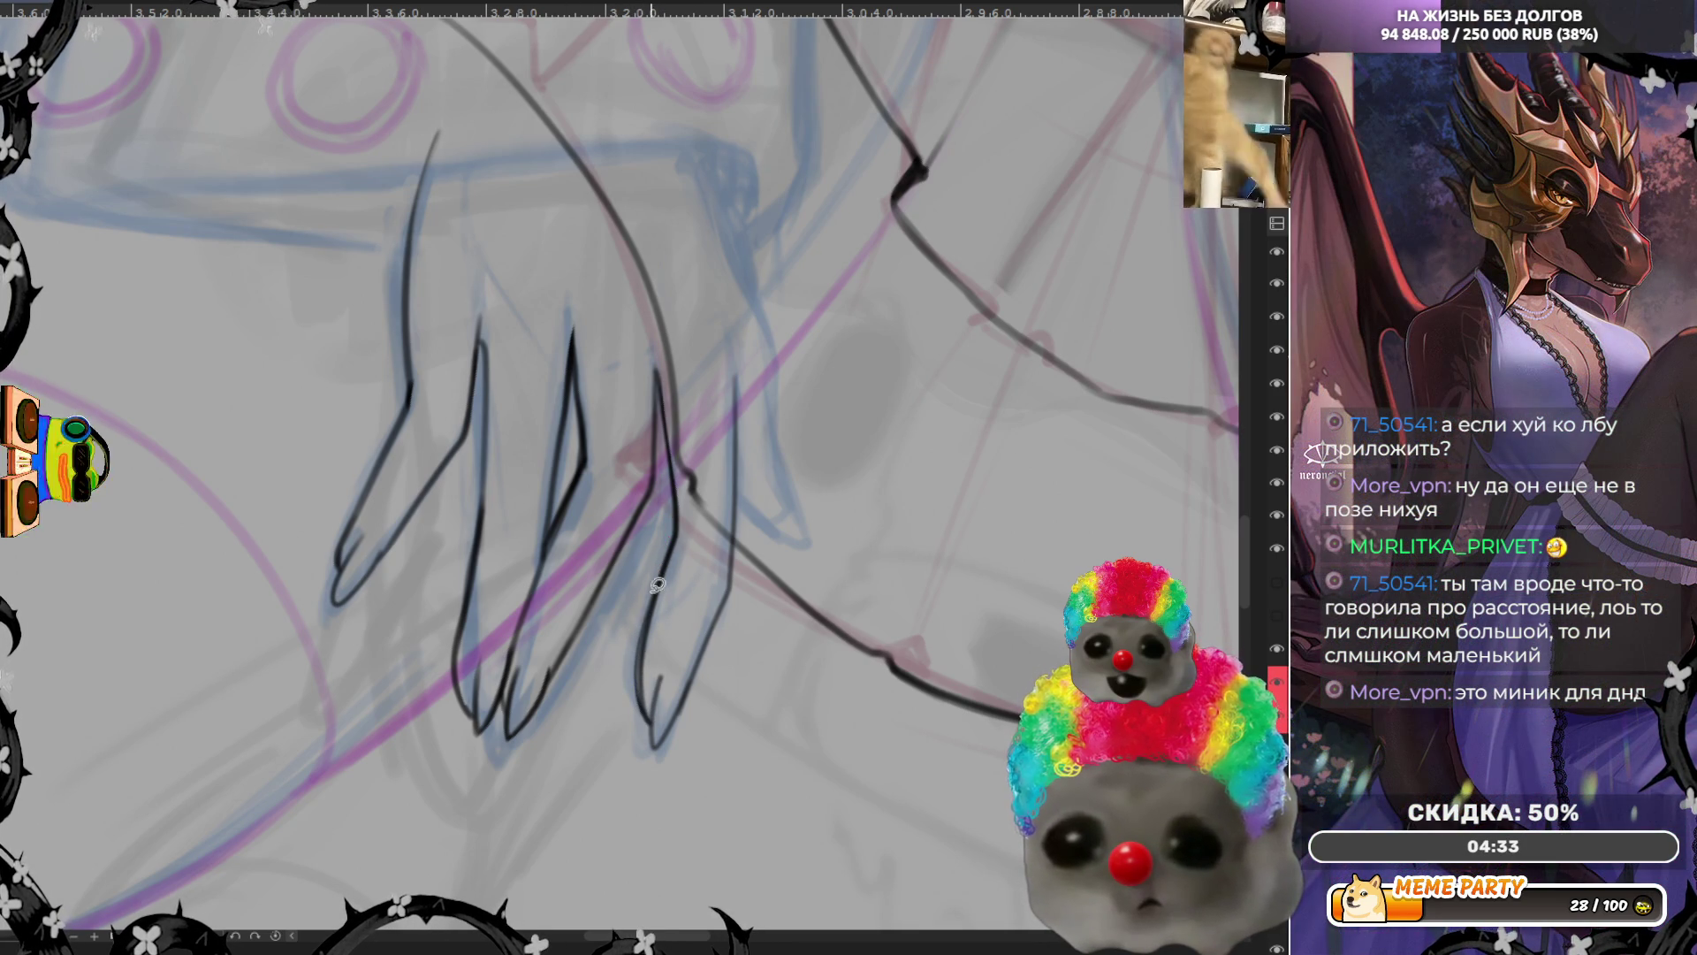
pyautogui.moveTo(650, 722); pyautogui.dragTo(639, 566)
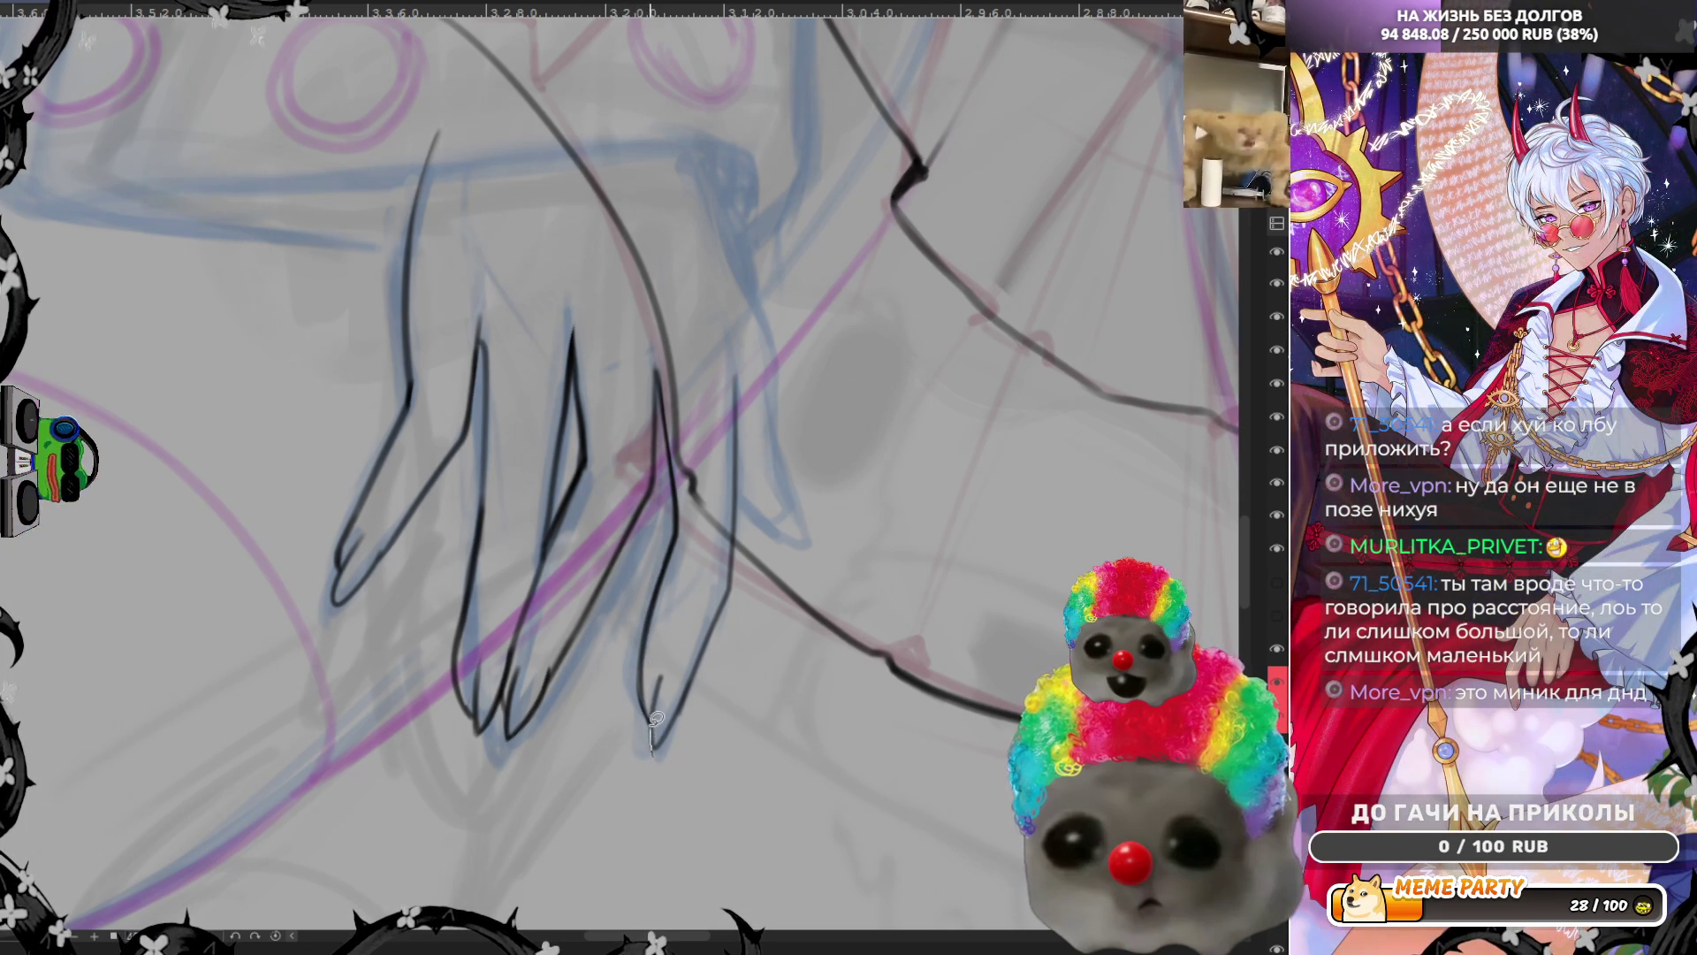
pyautogui.moveTo(631, 619); pyautogui.dragTo(631, 755)
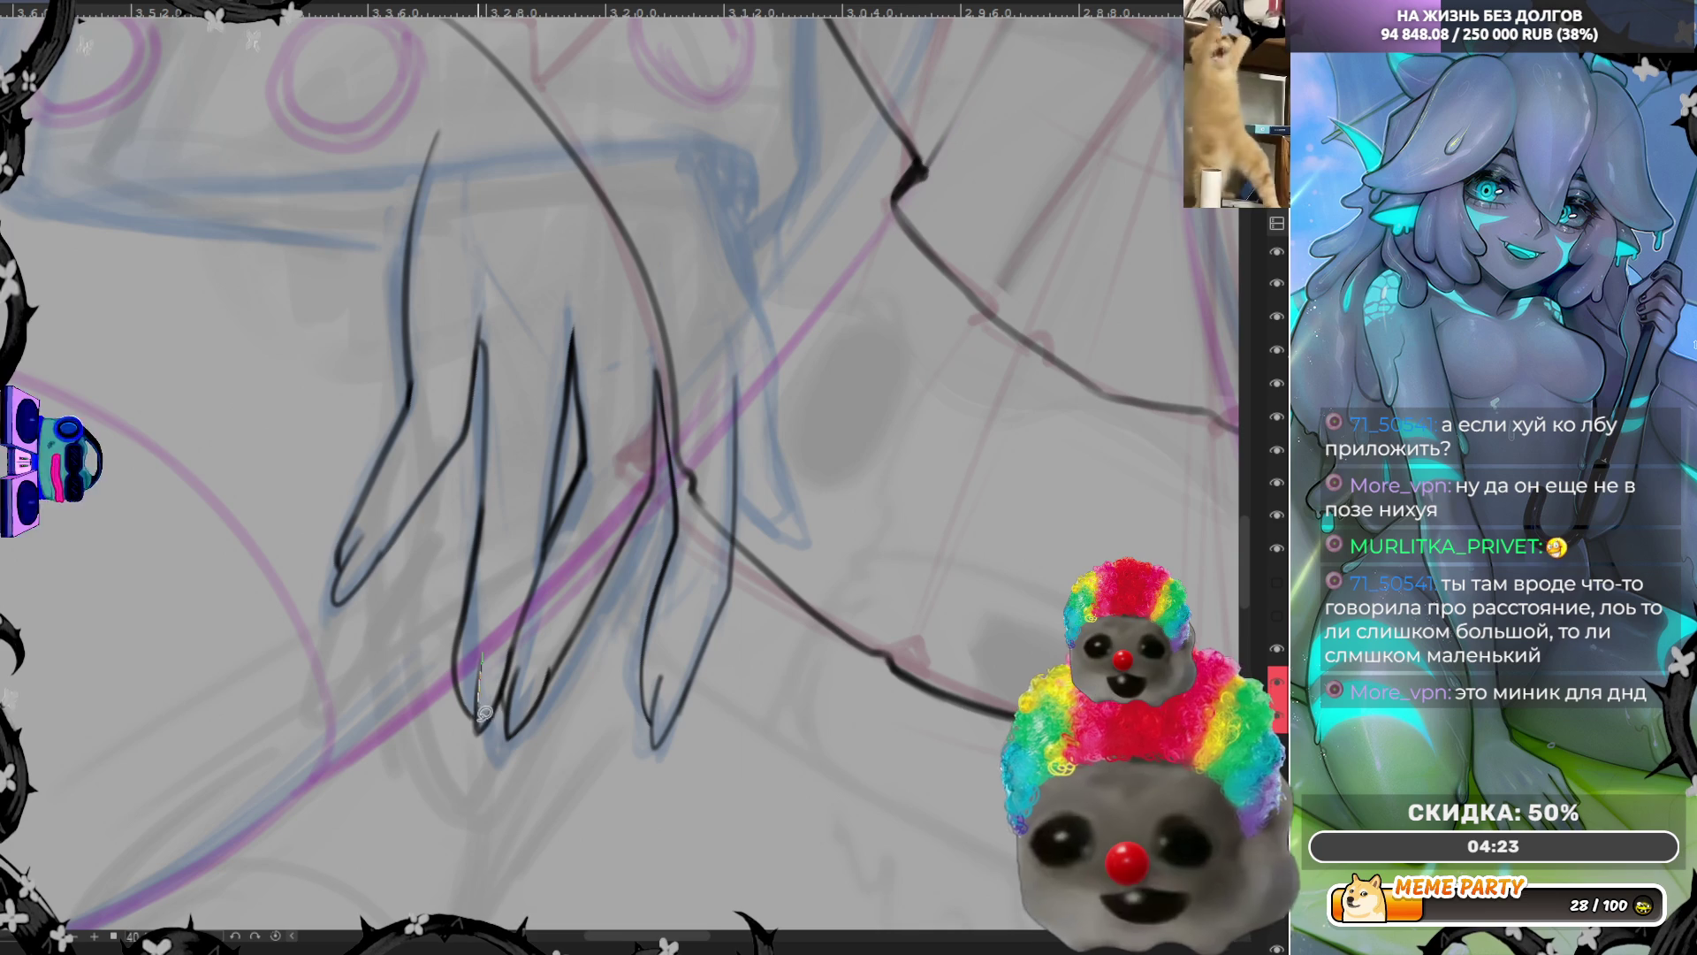
# Redraw a short dark fingertip stroke and ink the middle finger's edge
pyautogui.moveTo(486, 725)
pyautogui.mouseDown()
pyautogui.moveTo(514, 605)
pyautogui.moveTo(502, 732)
pyautogui.mouseUp()
pyautogui.hotkey('ctrl', 'z')
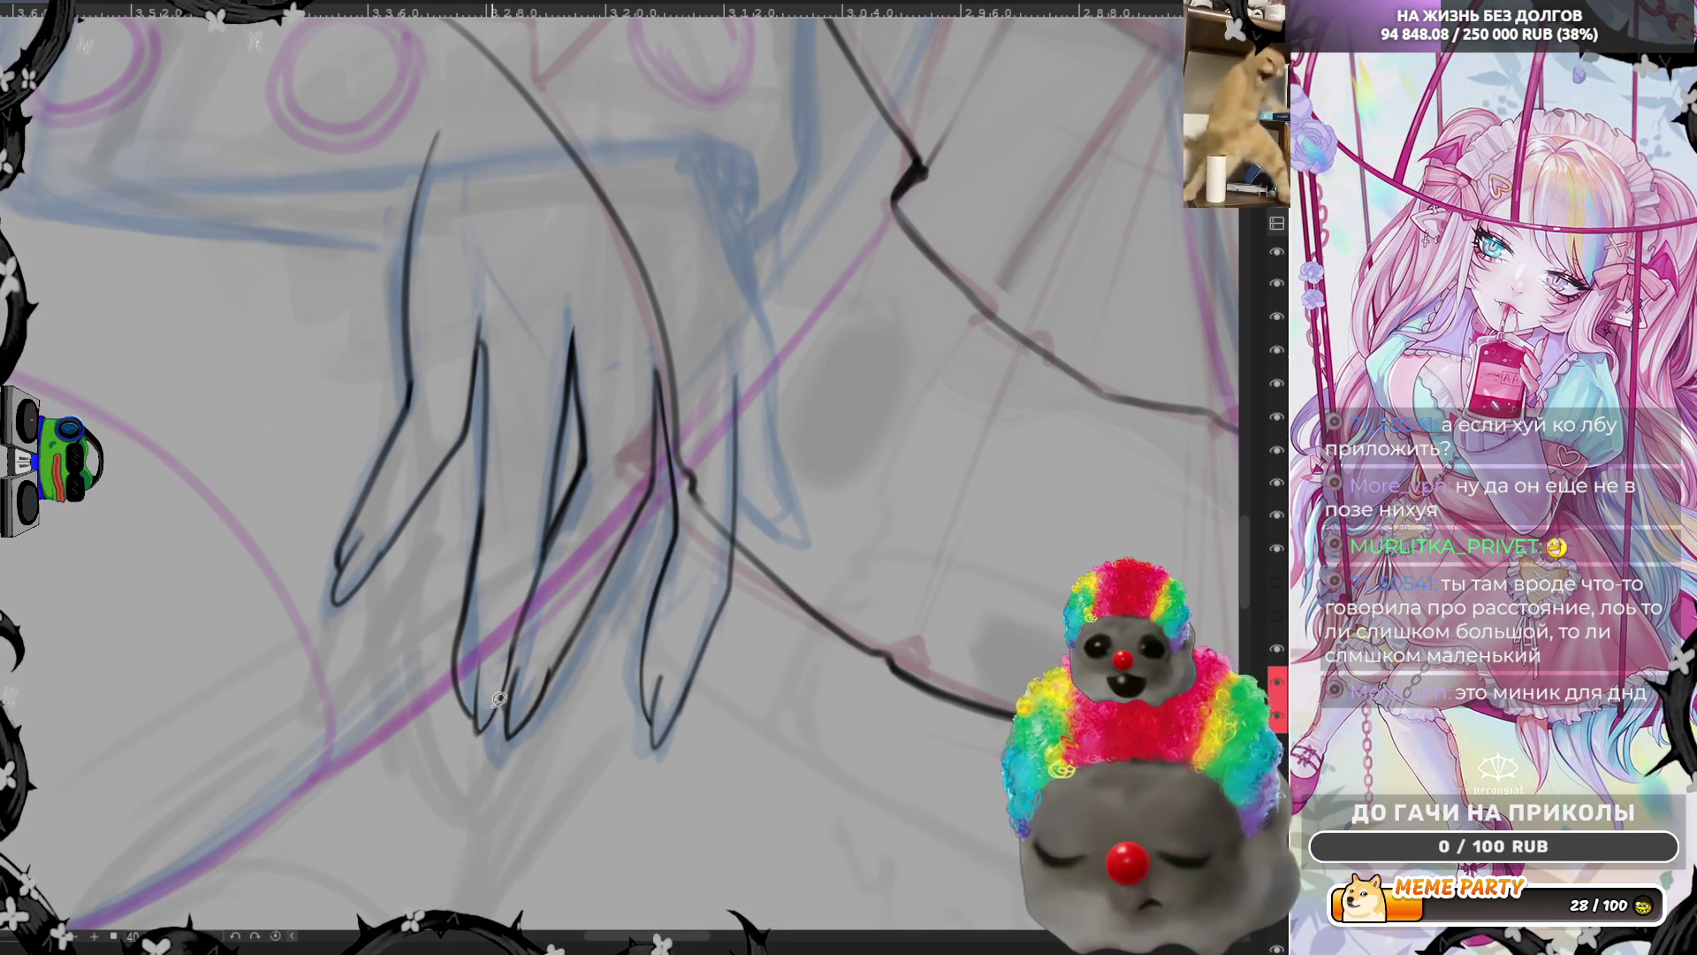
pyautogui.moveTo(515, 732)
pyautogui.mouseDown()
pyautogui.moveTo(547, 671)
pyautogui.moveTo(511, 732)
pyautogui.mouseUp()
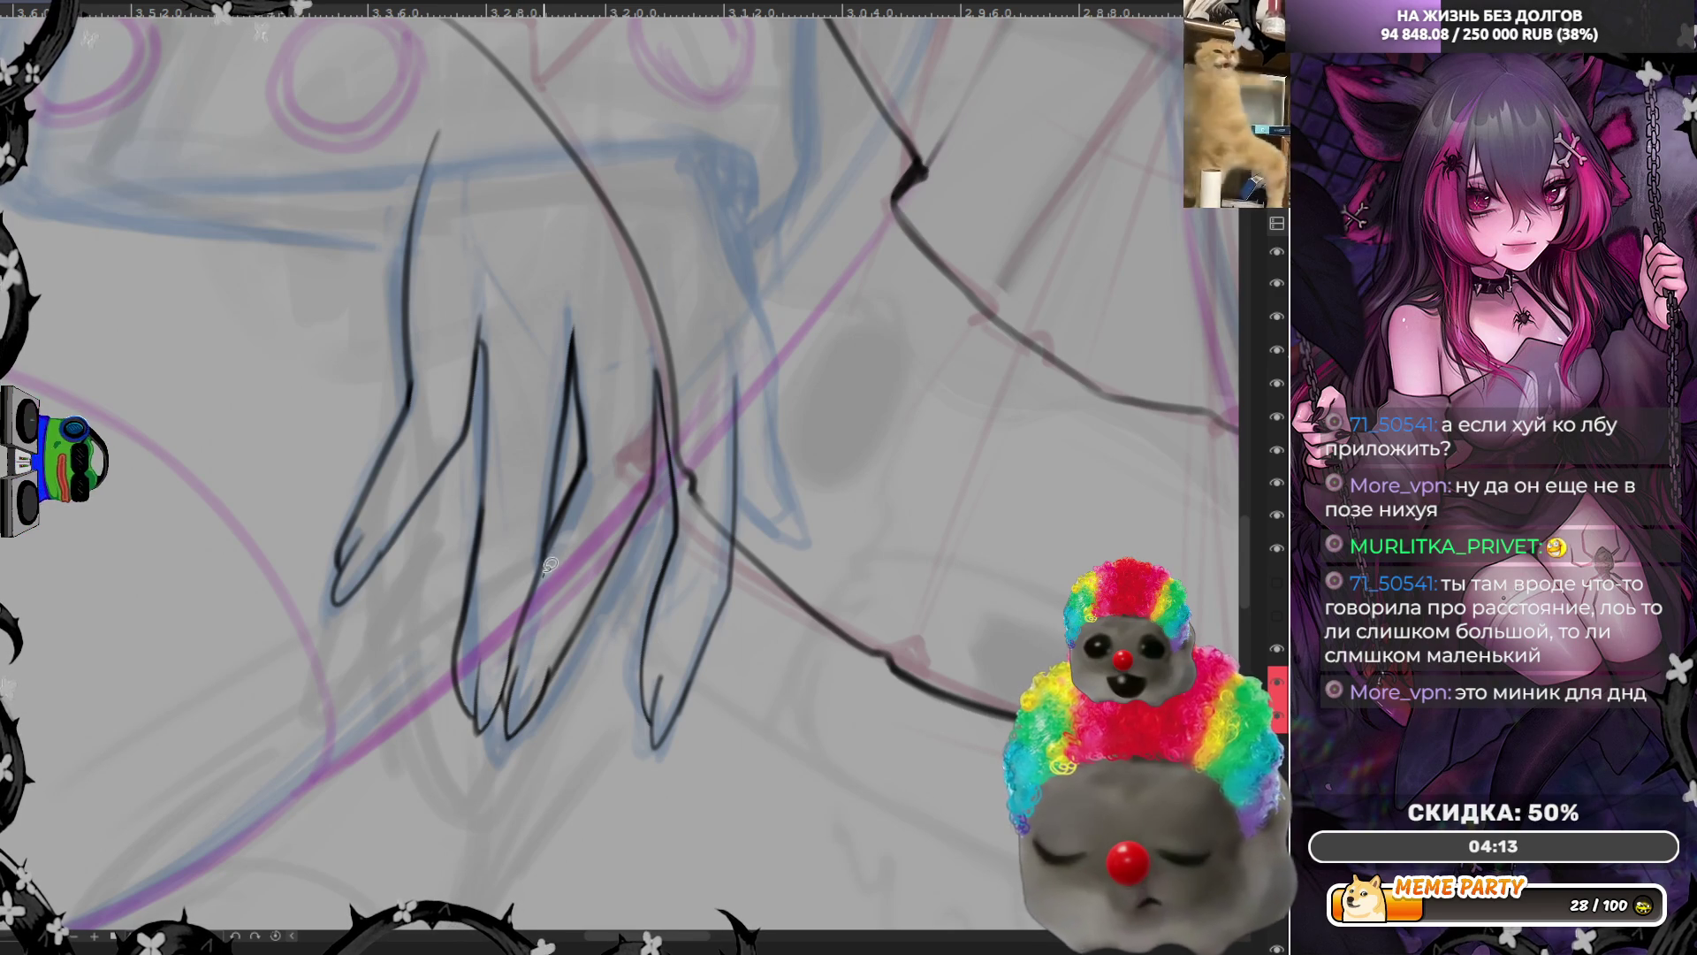
pyautogui.moveTo(591, 458)
pyautogui.mouseDown()
pyautogui.moveTo(584, 332)
pyautogui.moveTo(595, 458)
pyautogui.mouseUp()
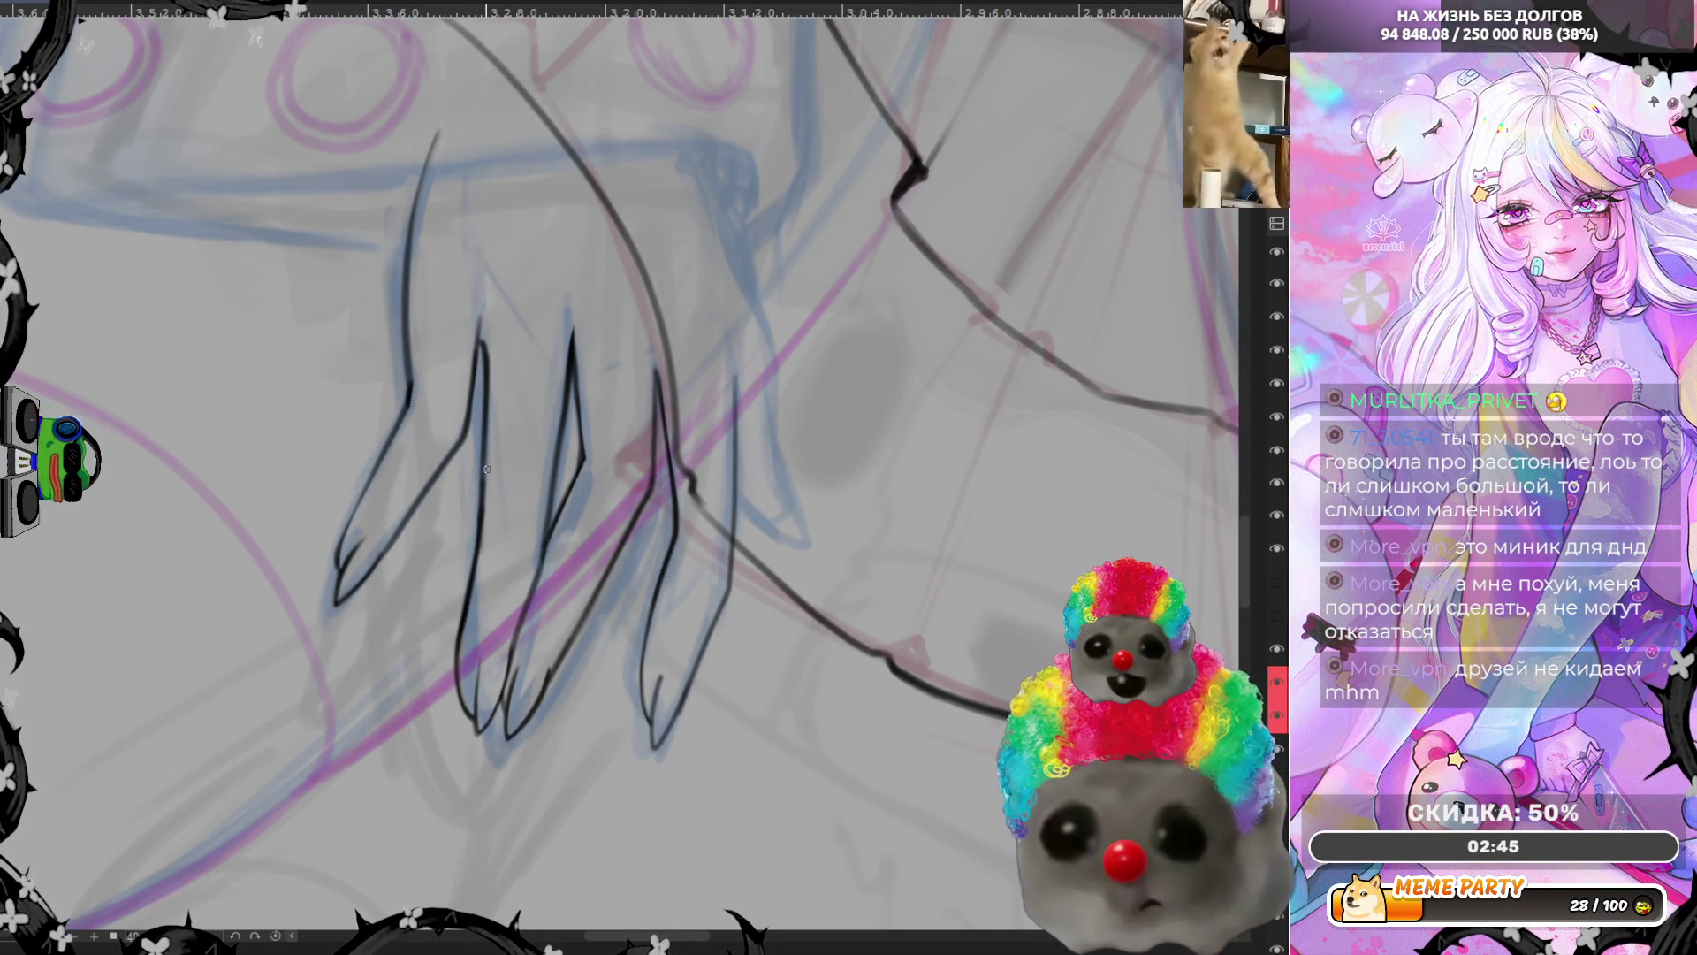
pyautogui.scroll(-2, 619, 478)
pyautogui.scroll(-2, 619, 477)
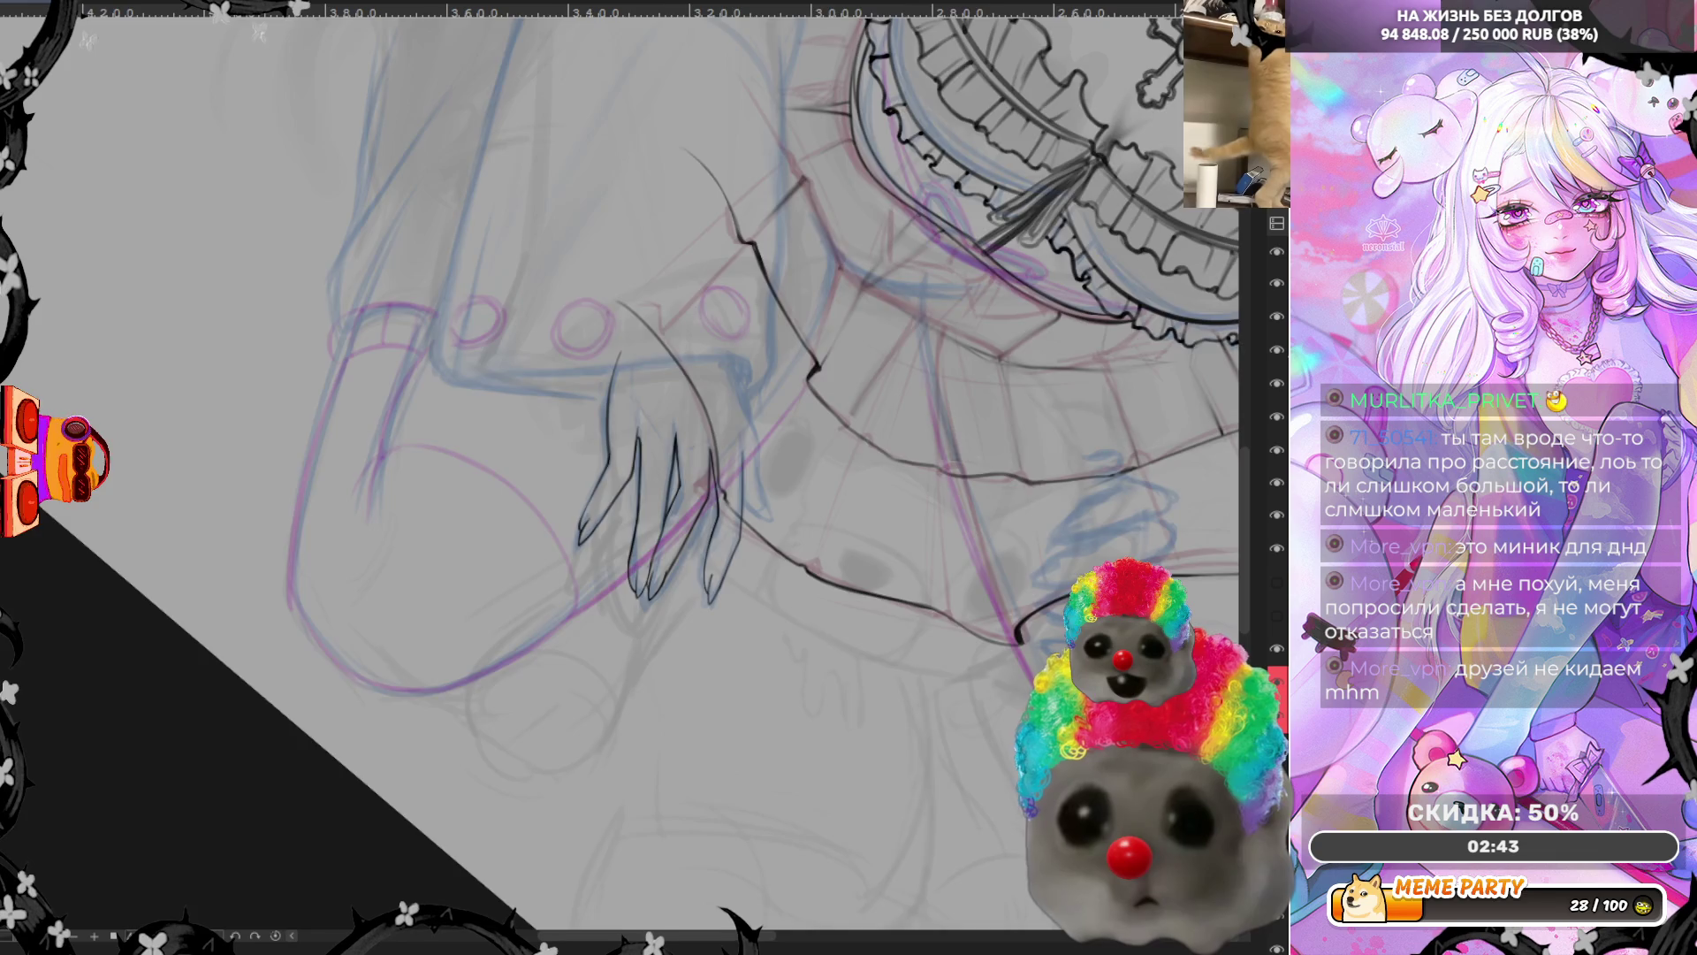
pyautogui.click(265, 937)
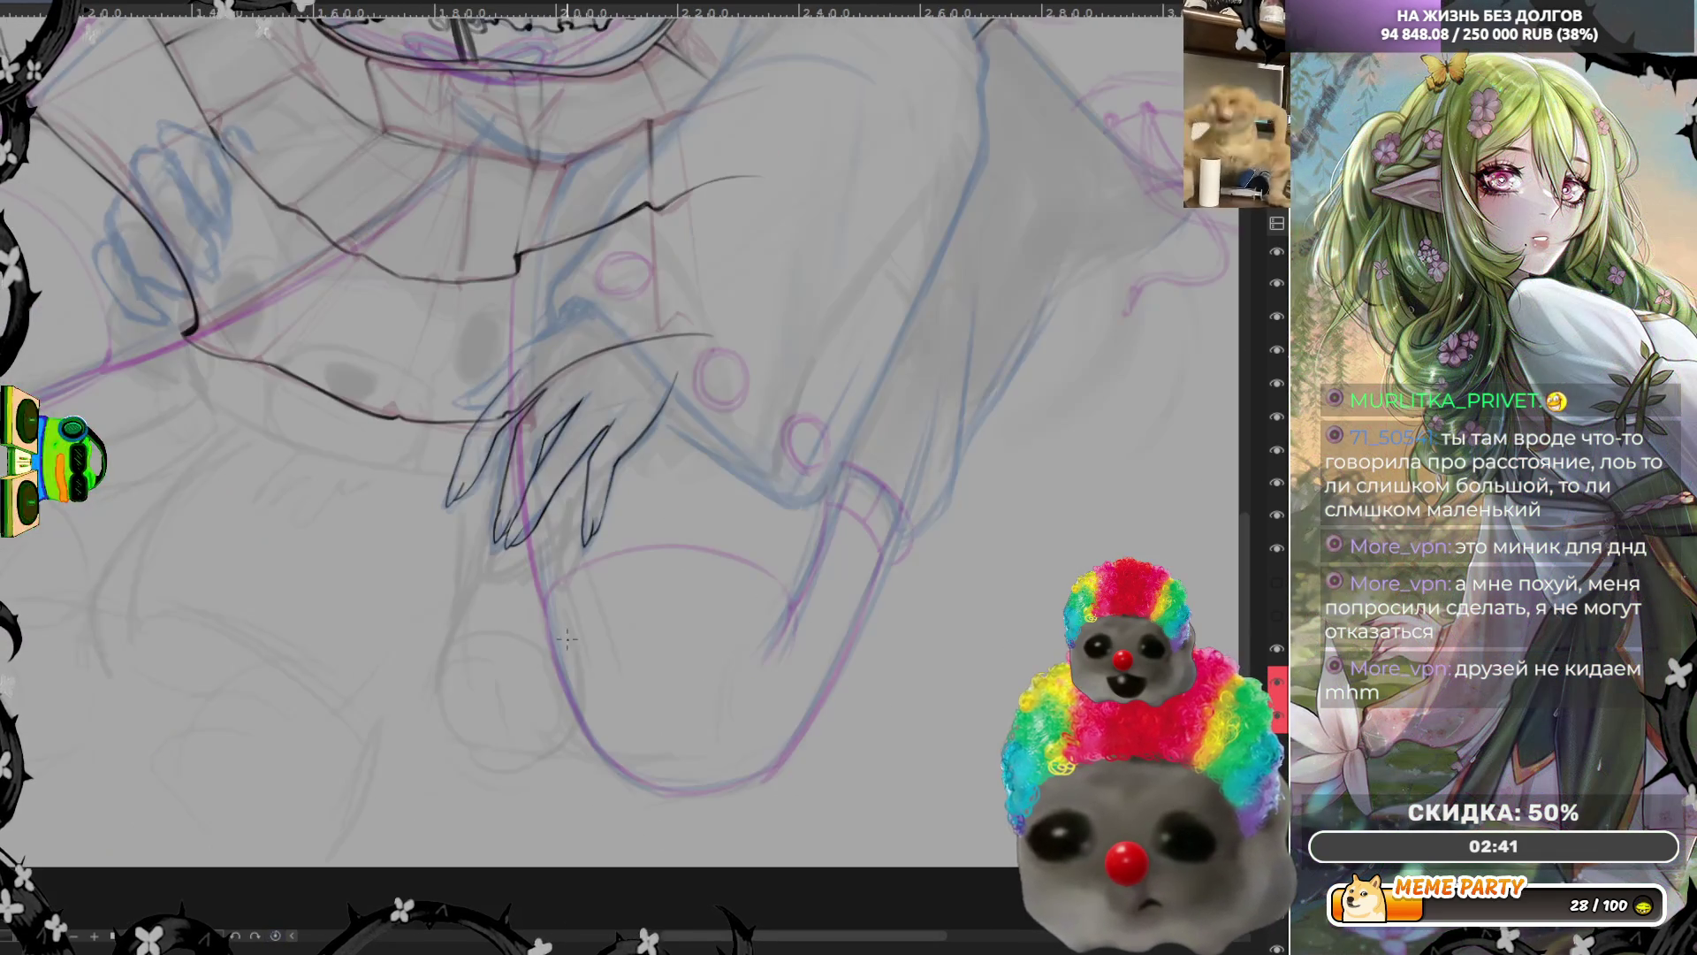
pyautogui.scroll(2, 565, 402)
pyautogui.scroll(2, 567, 402)
pyautogui.scroll(2, 567, 402)
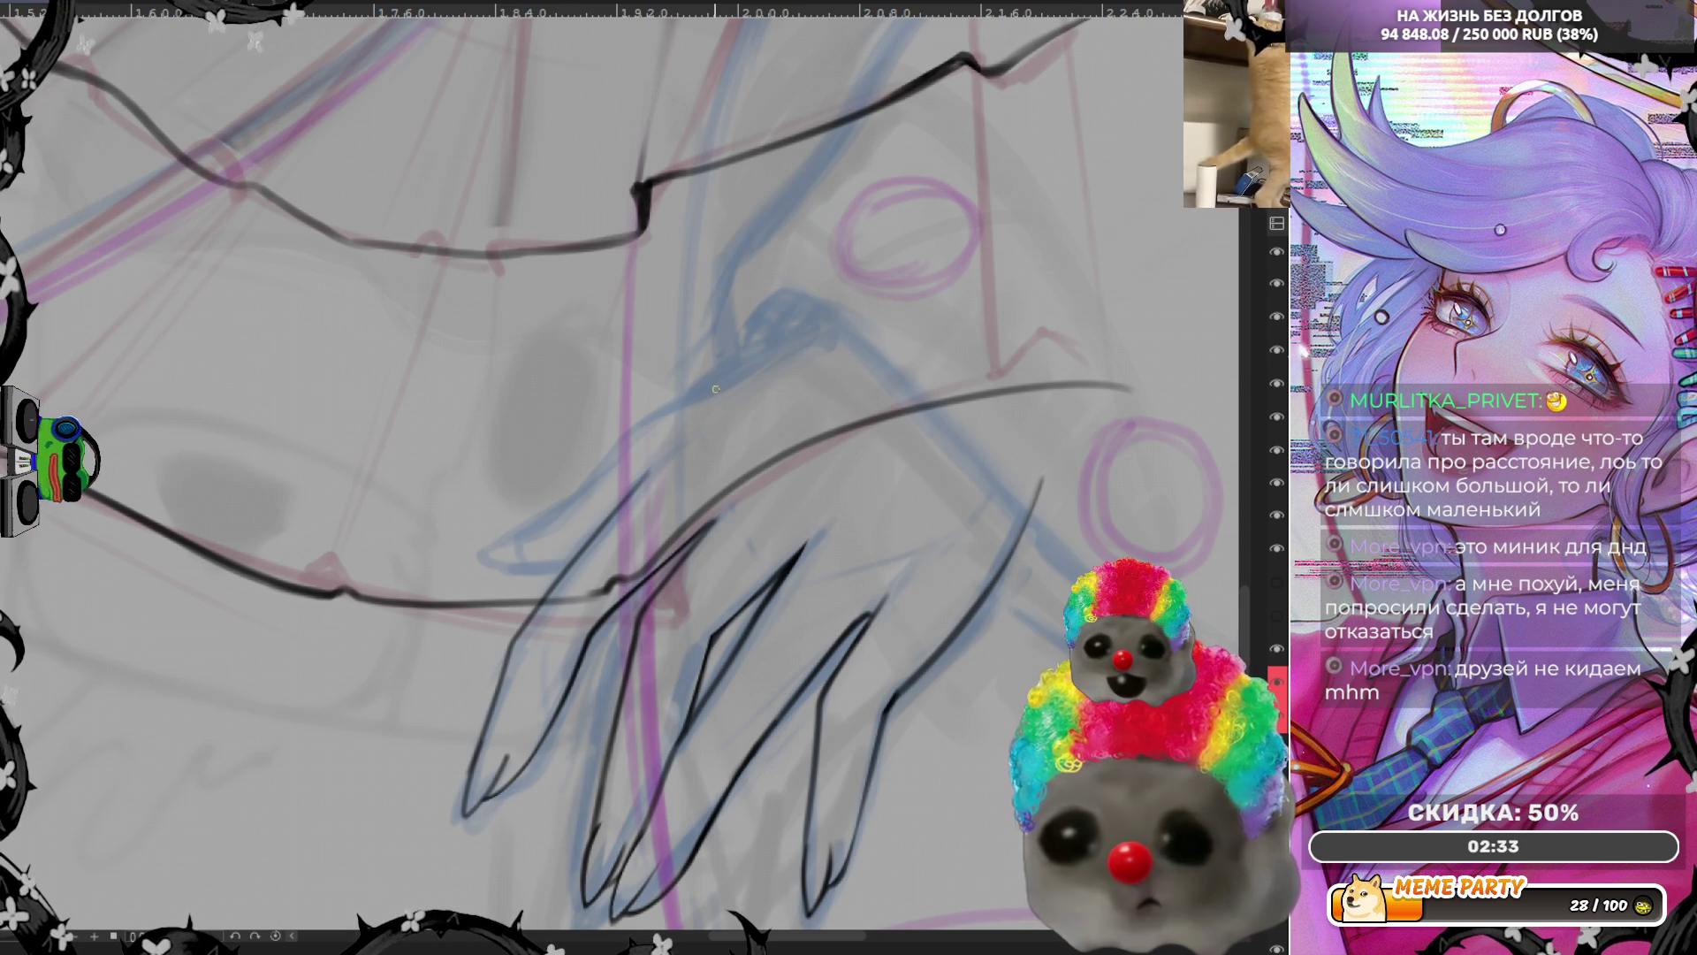
pyautogui.moveTo(844, 325); pyautogui.dragTo(754, 369)
pyautogui.moveTo(658, 407); pyautogui.dragTo(552, 529)
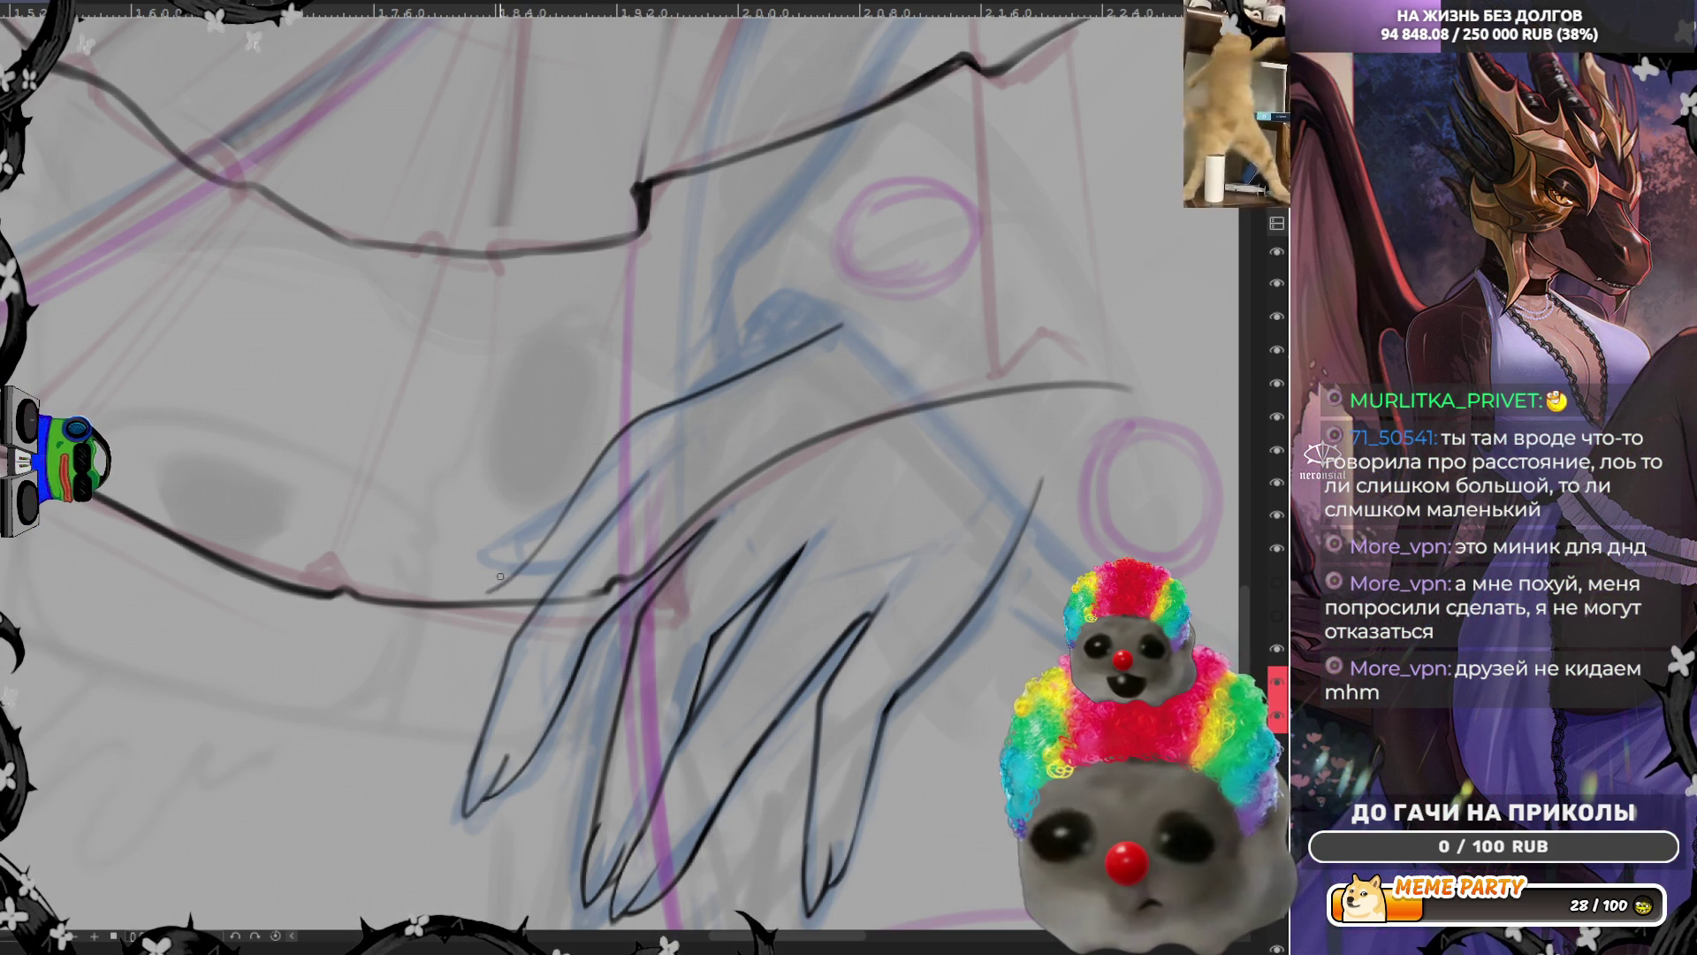
pyautogui.hotkey('ctrl', 'z')
pyautogui.press('m')
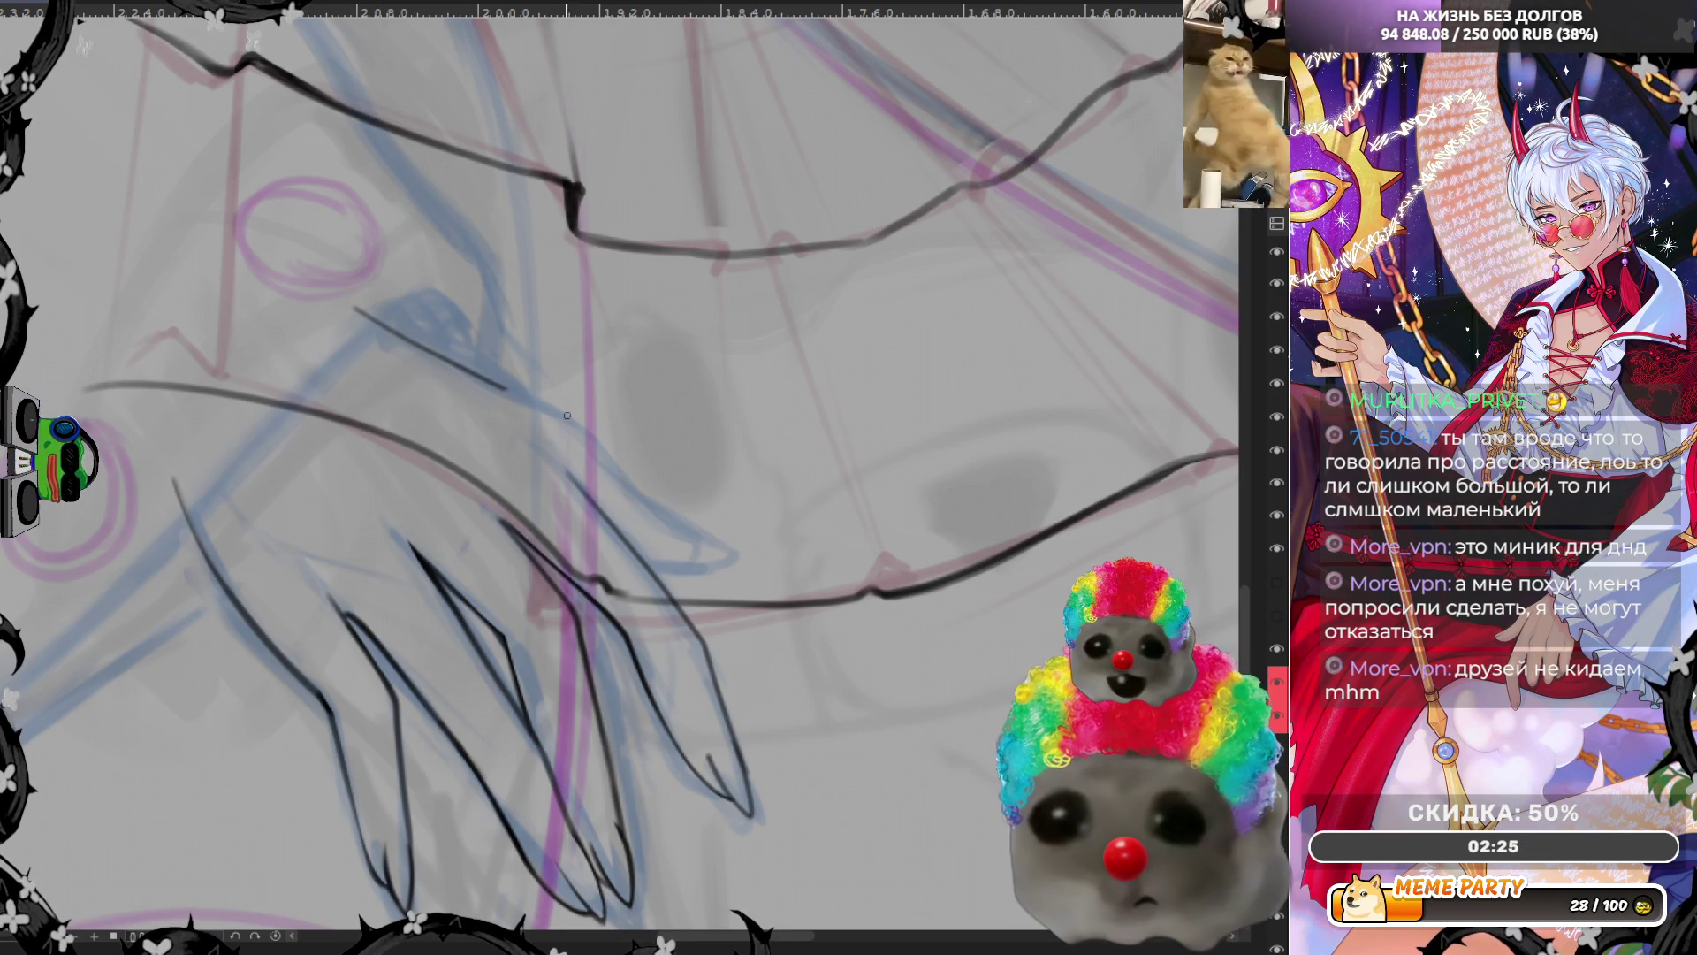
pyautogui.moveTo(458, 368); pyautogui.dragTo(604, 438)
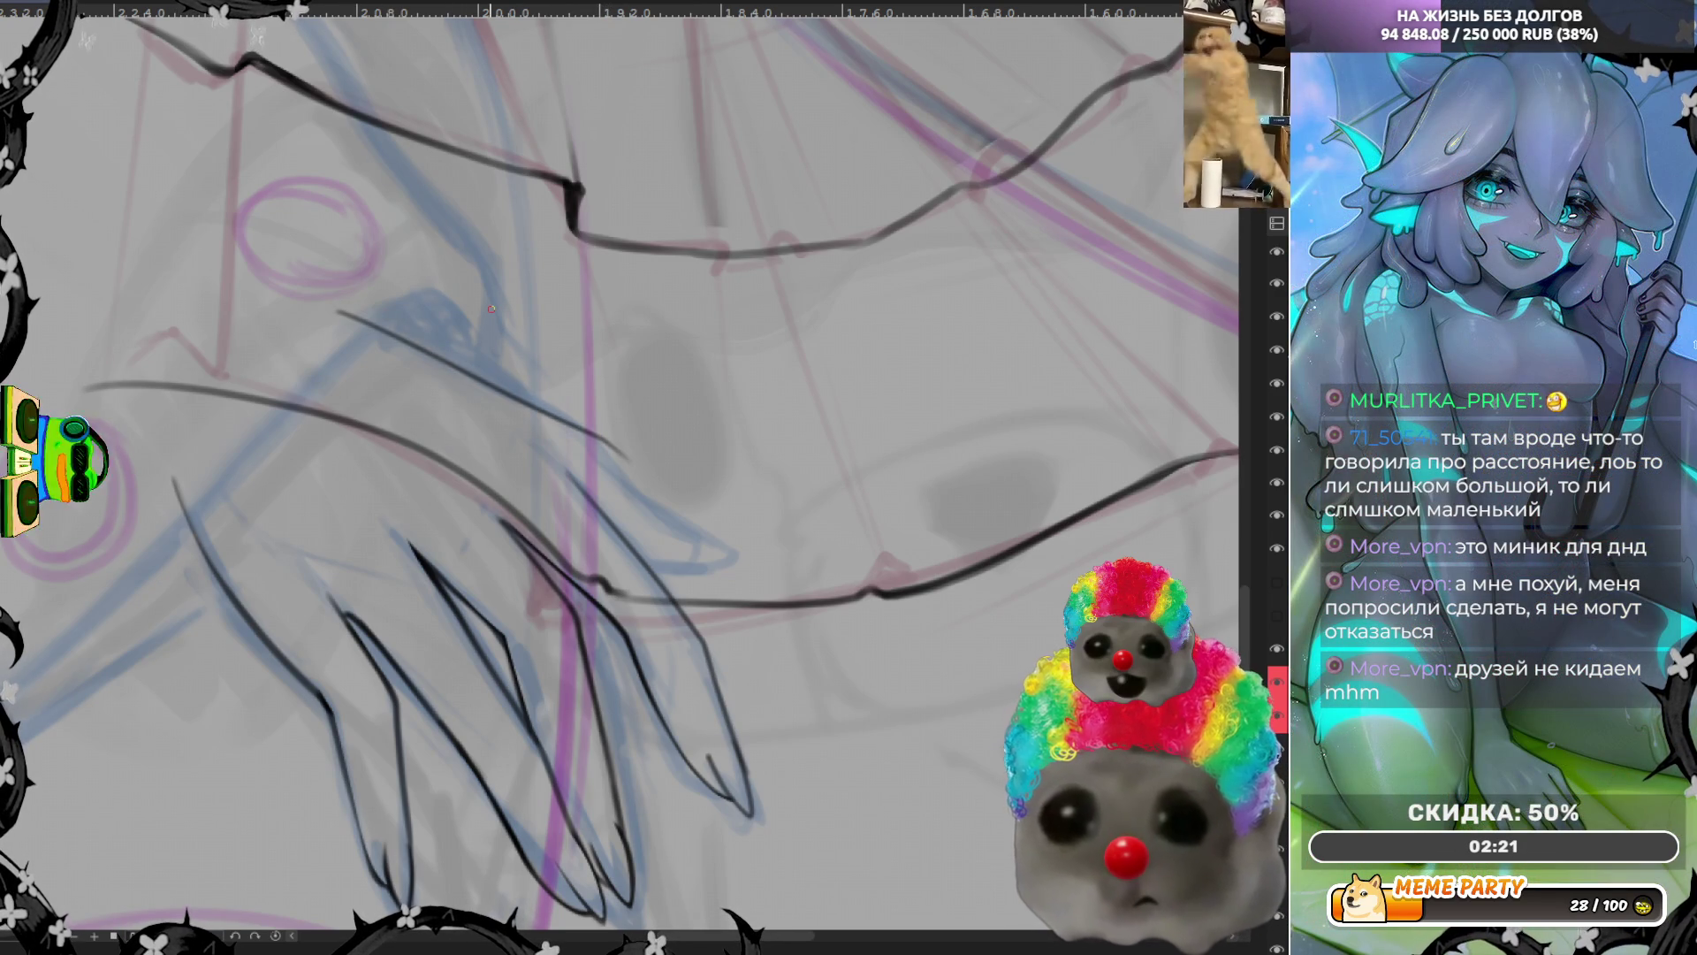
pyautogui.hotkey('ctrl', 'z')
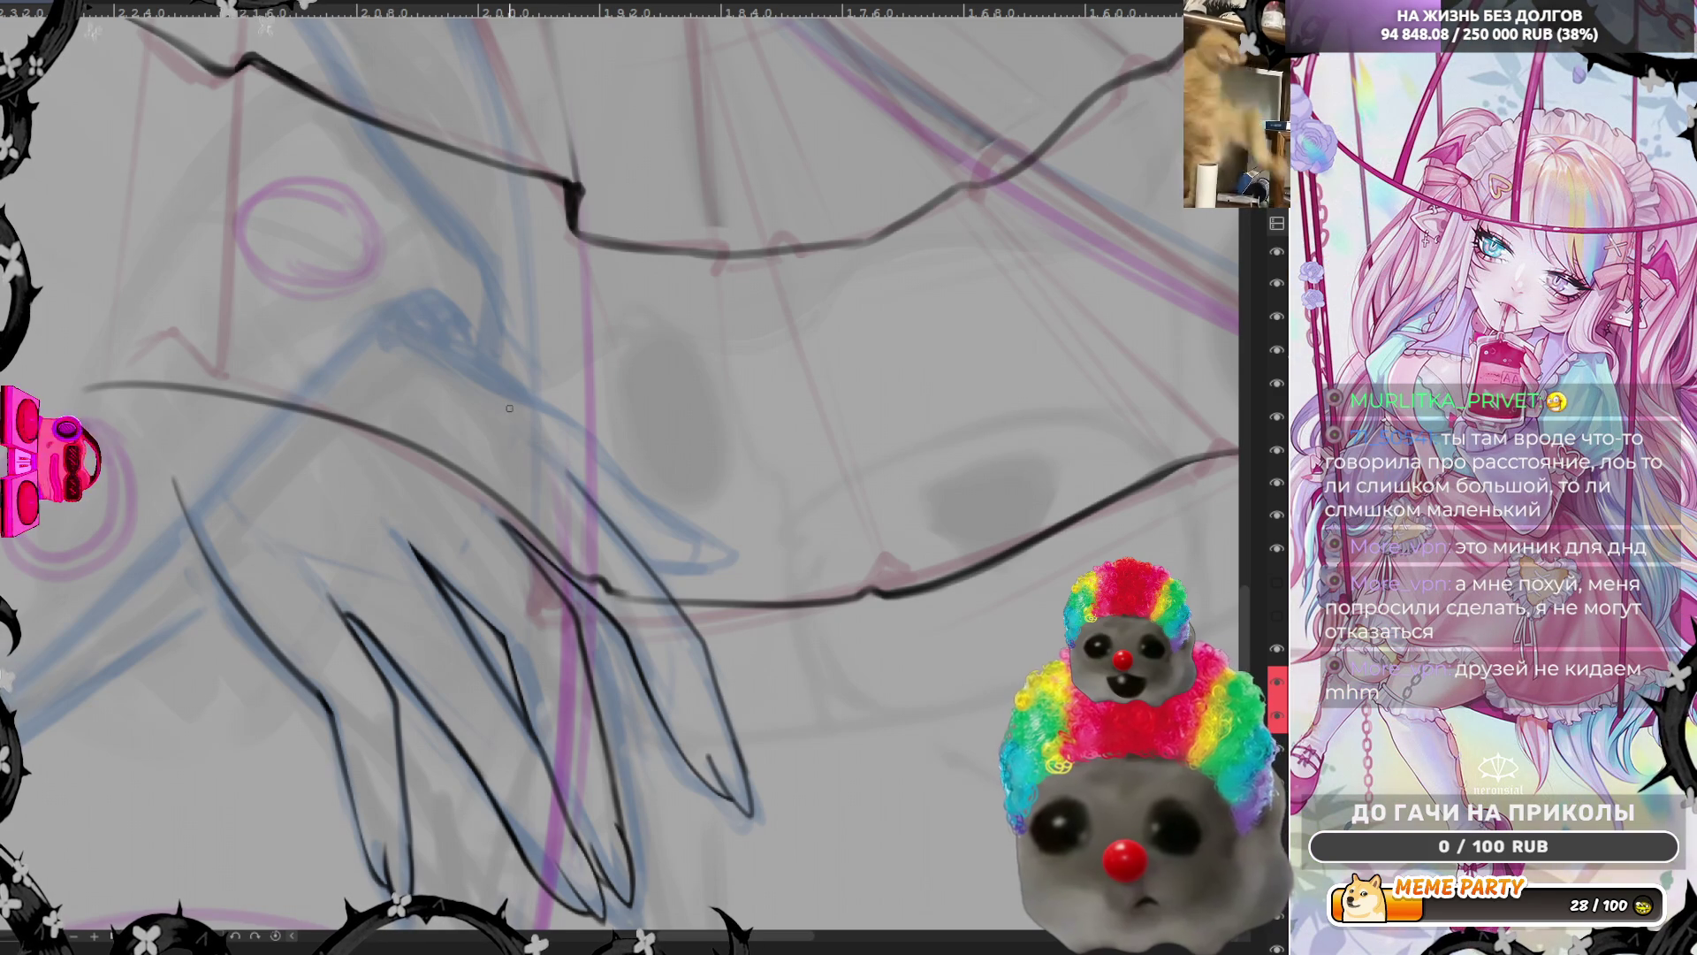
pyautogui.moveTo(432, 342); pyautogui.dragTo(598, 478)
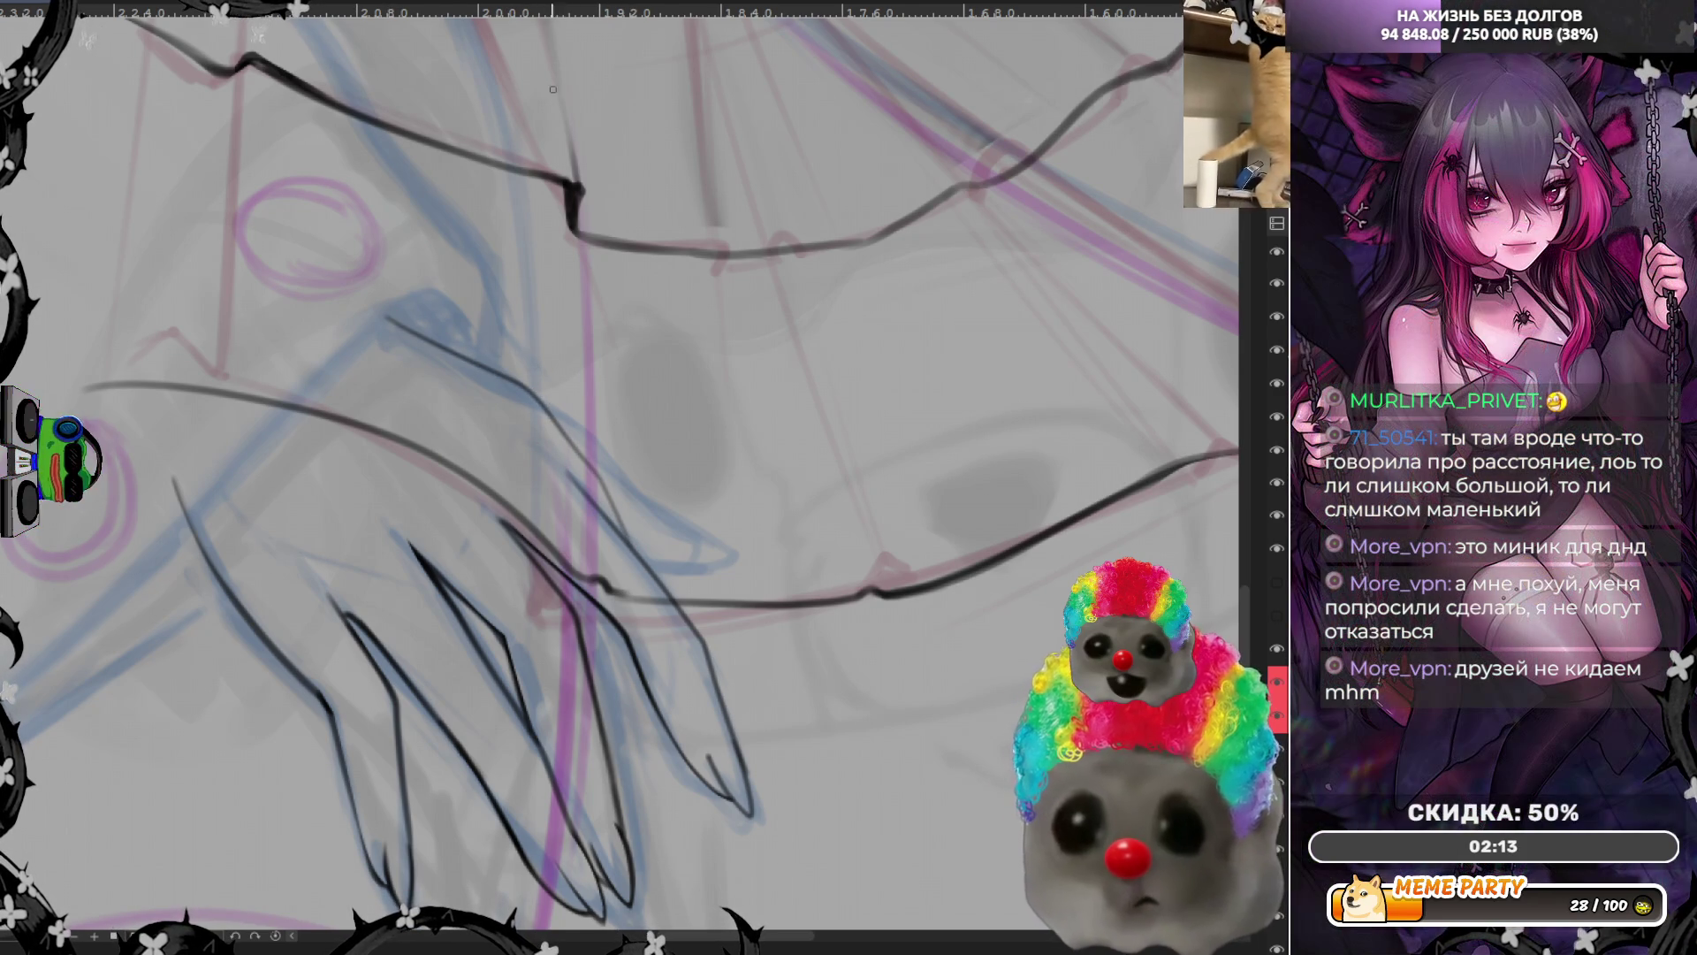
pyautogui.press('m')
pyautogui.hotkey('ctrl', 'z')
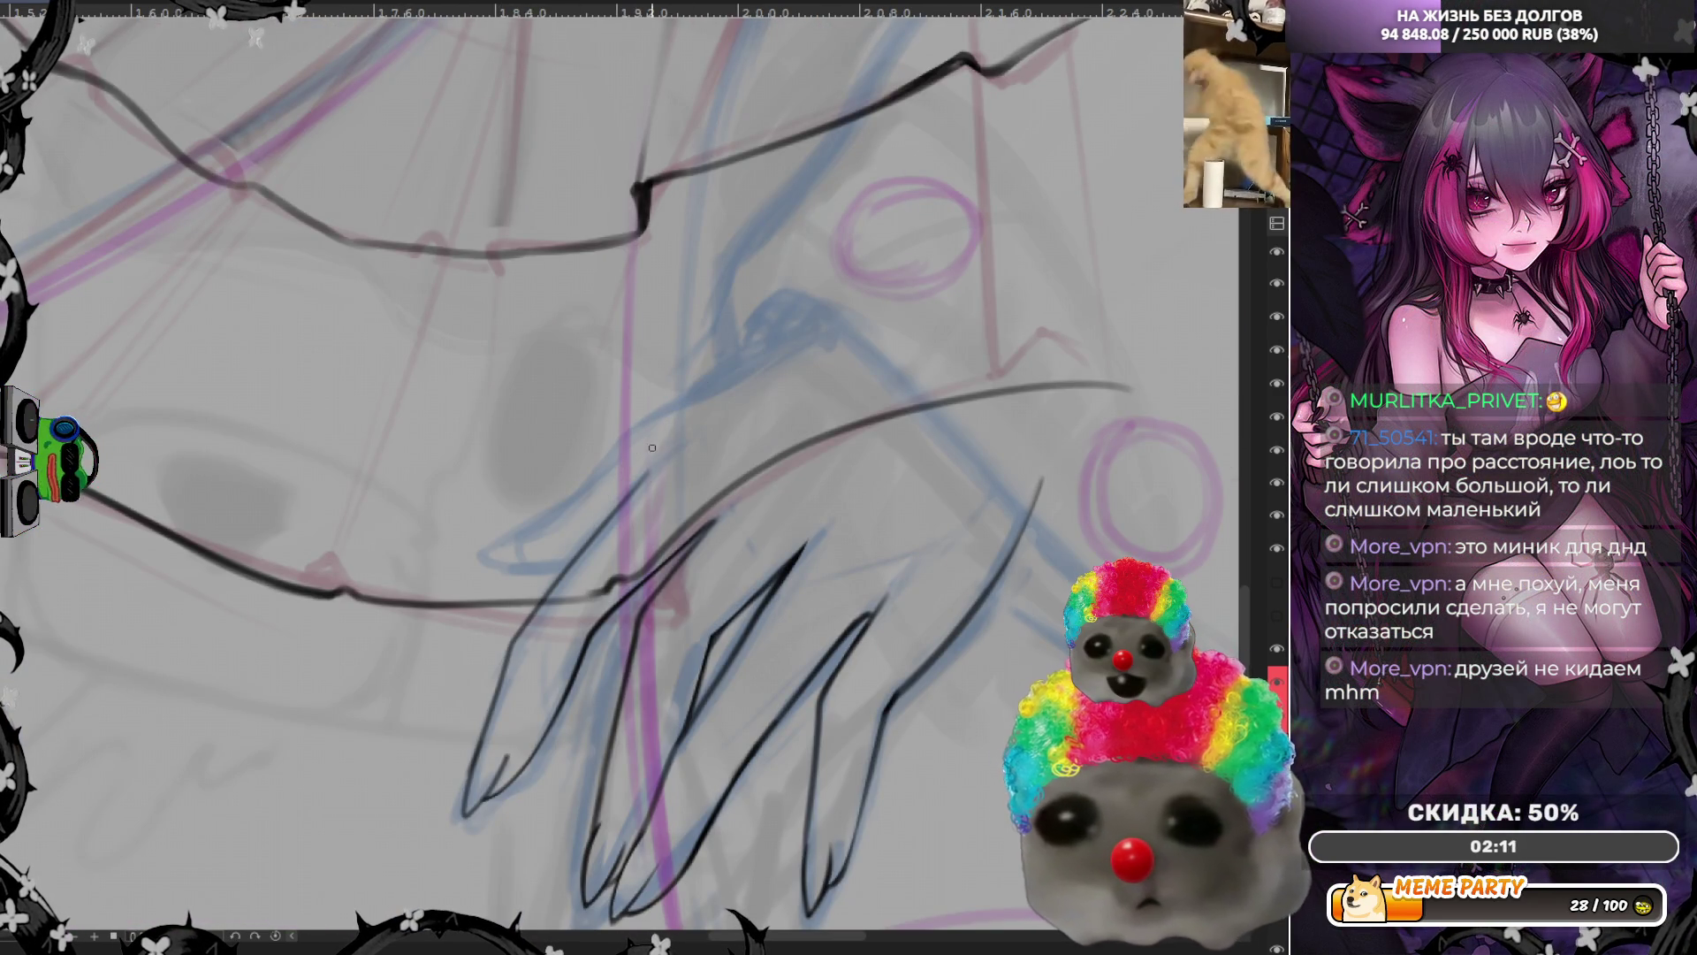
pyautogui.moveTo(769, 351); pyautogui.dragTo(475, 570)
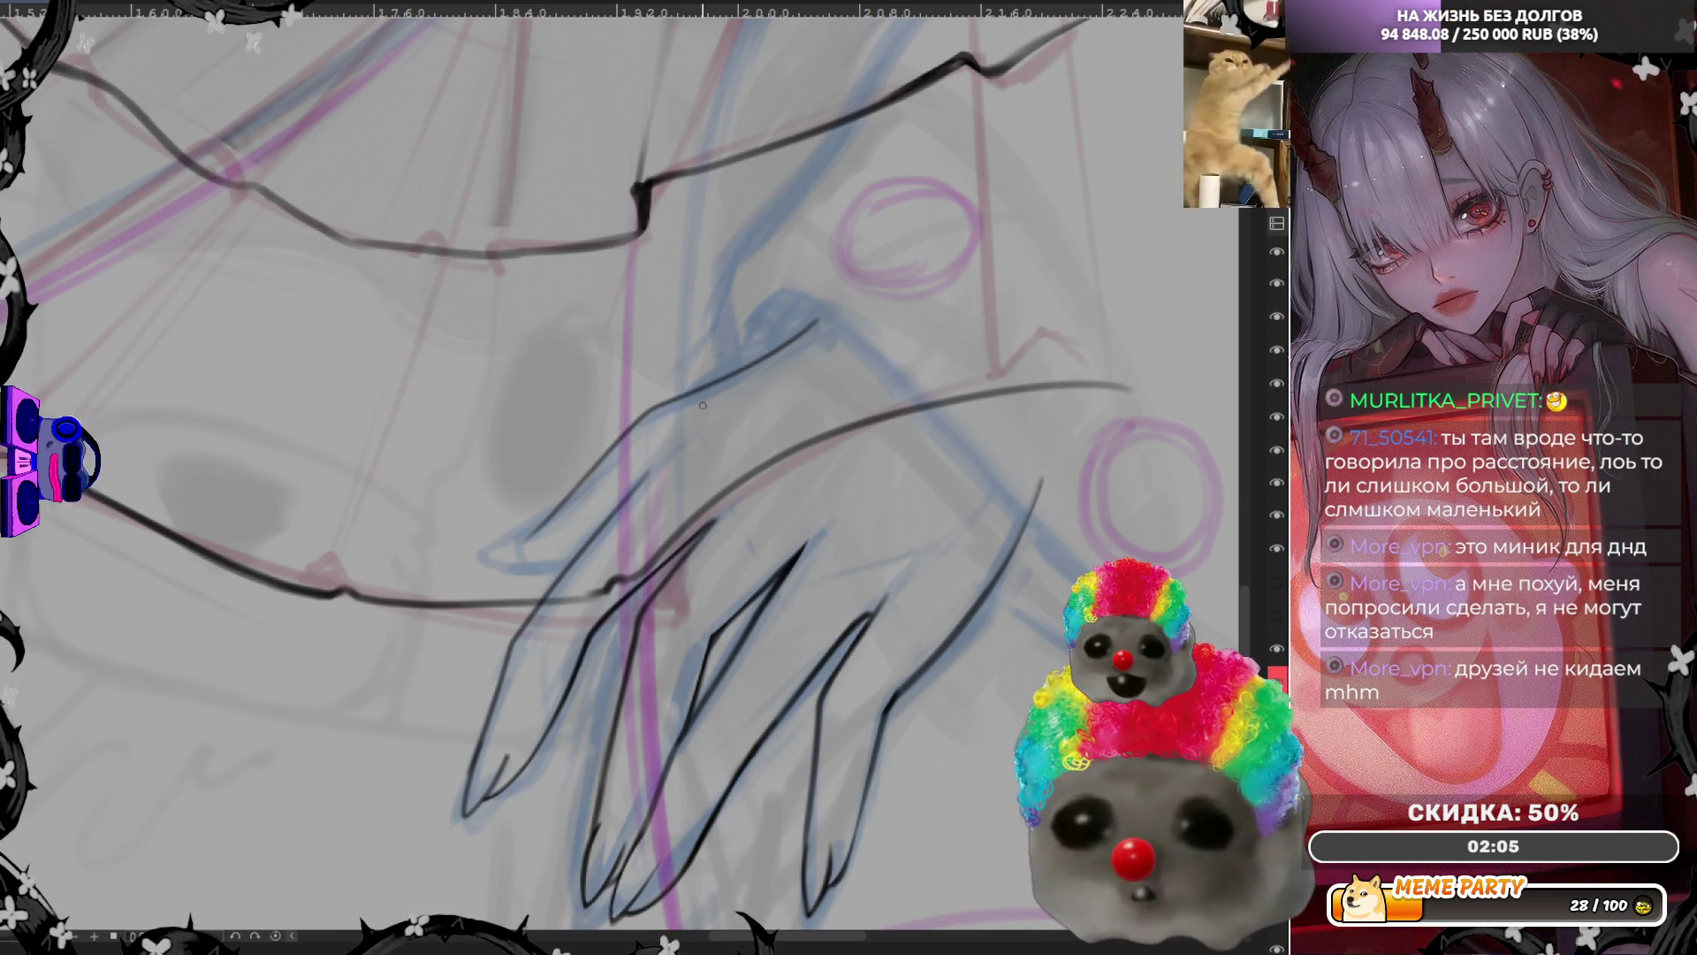
pyautogui.hotkey('ctrl', 'z')
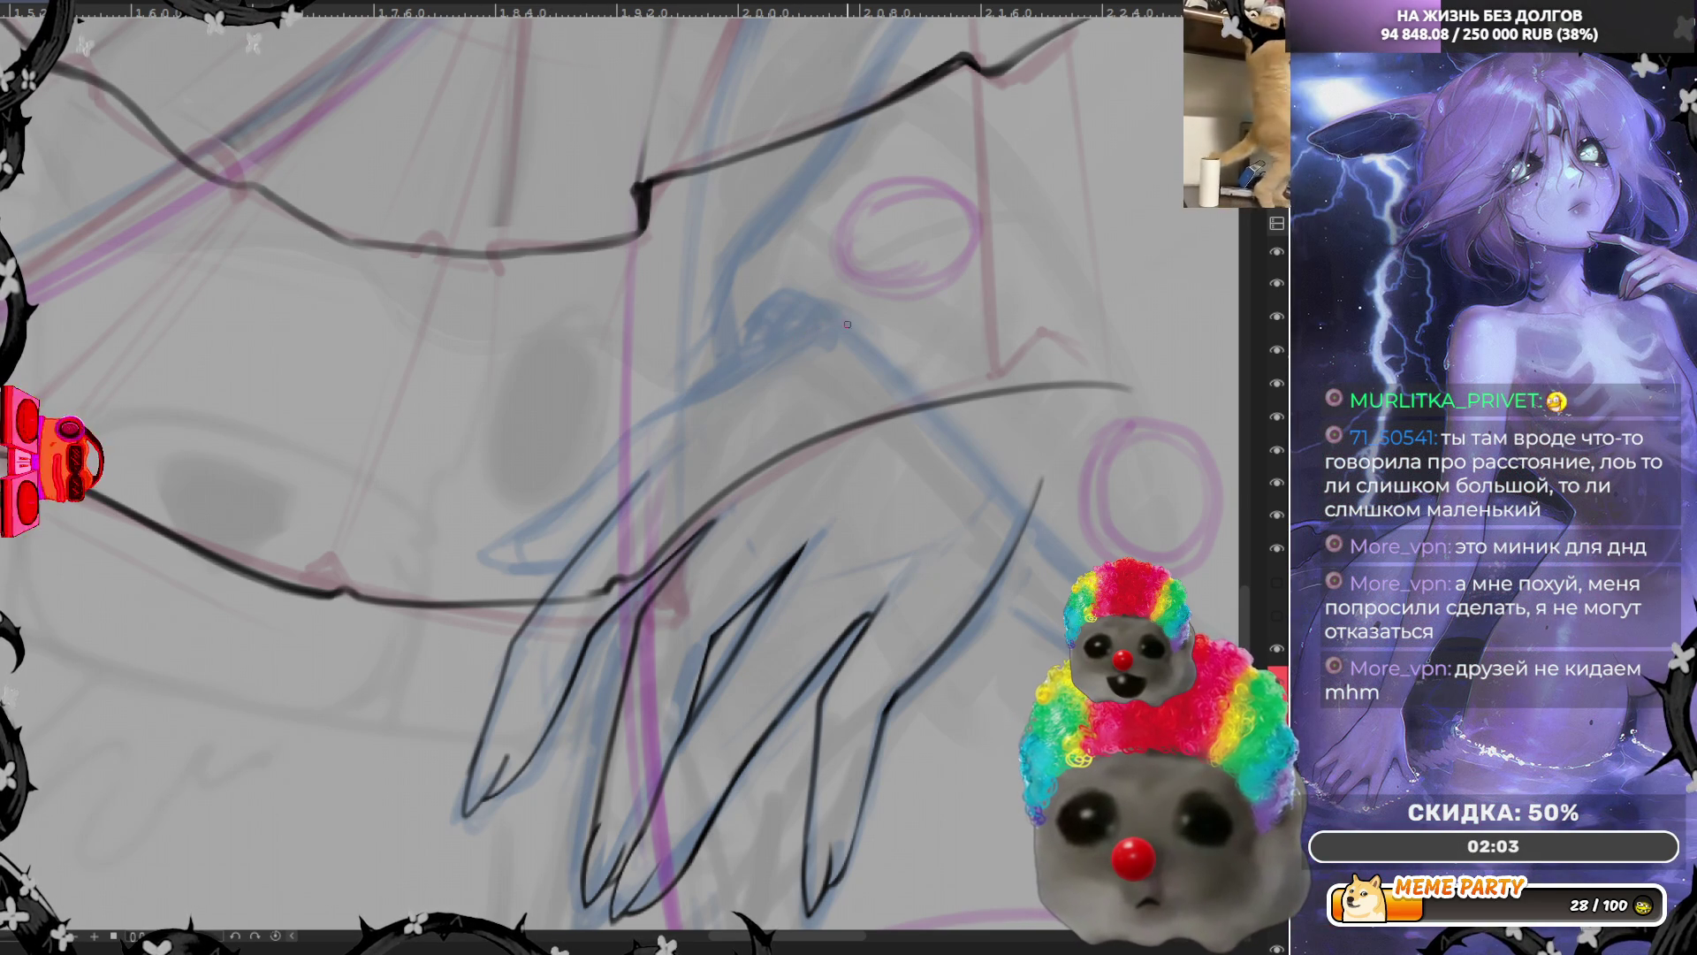
# Draw a short stroke extending the contour at the hand's upper edge
pyautogui.moveTo(833, 335); pyautogui.dragTo(615, 448)
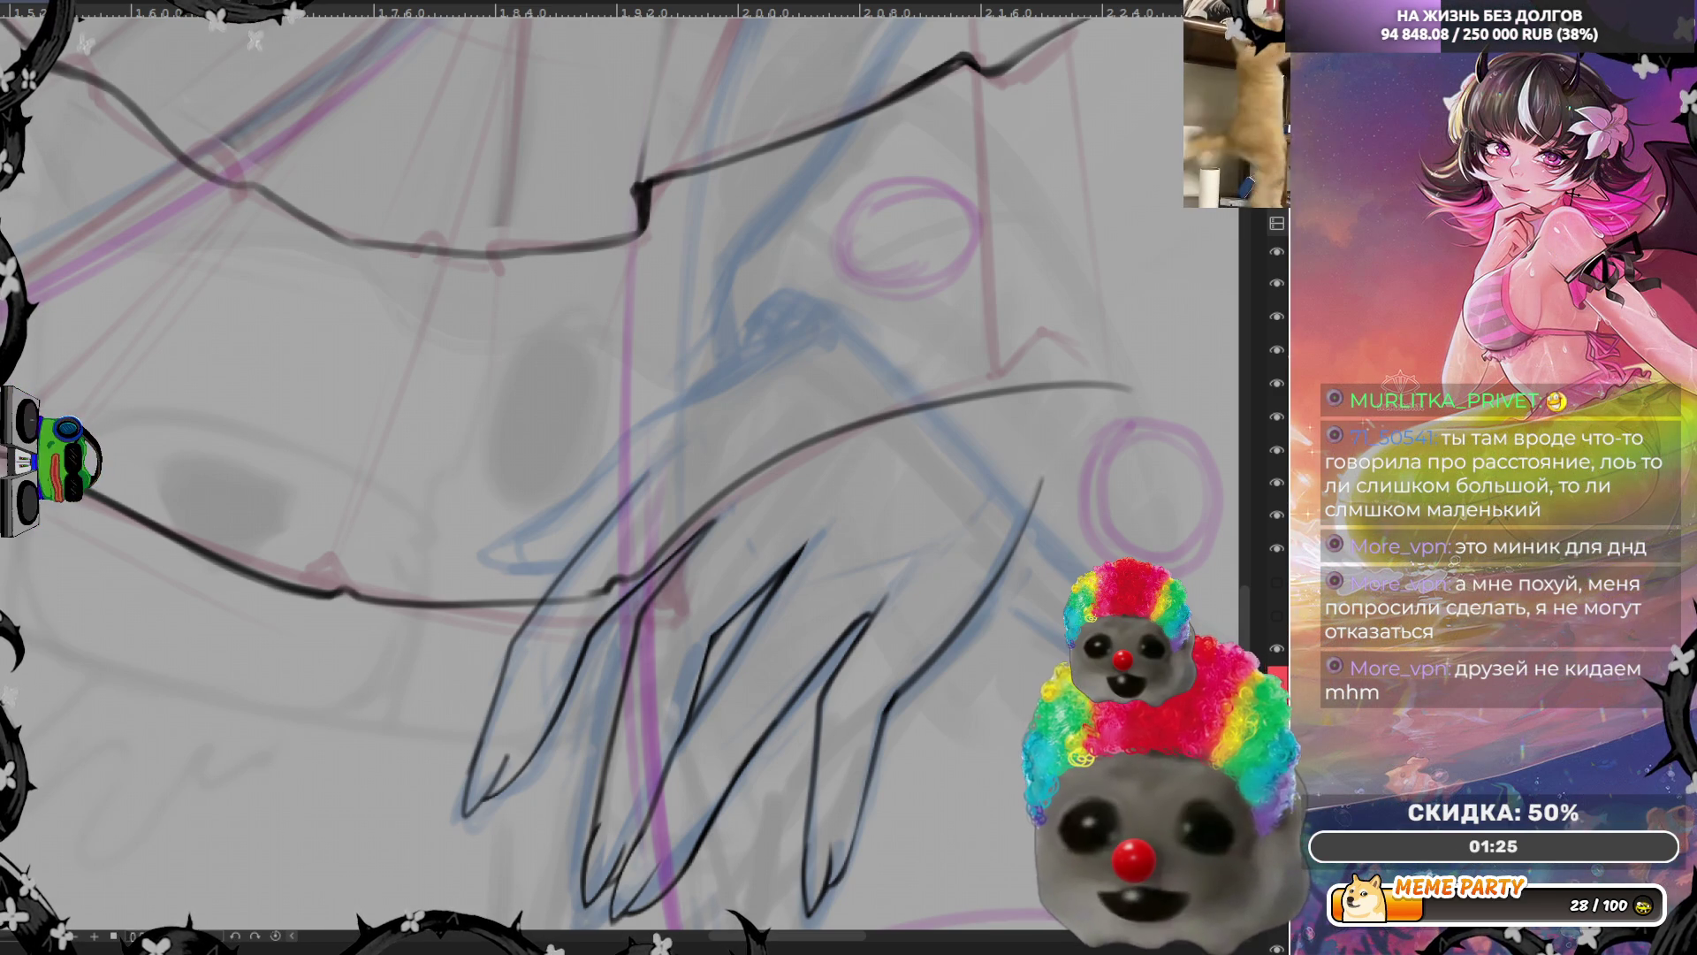
pyautogui.scroll(-1, 590, 464)
pyautogui.scroll(-1, 590, 464)
pyautogui.scroll(-1, 590, 464)
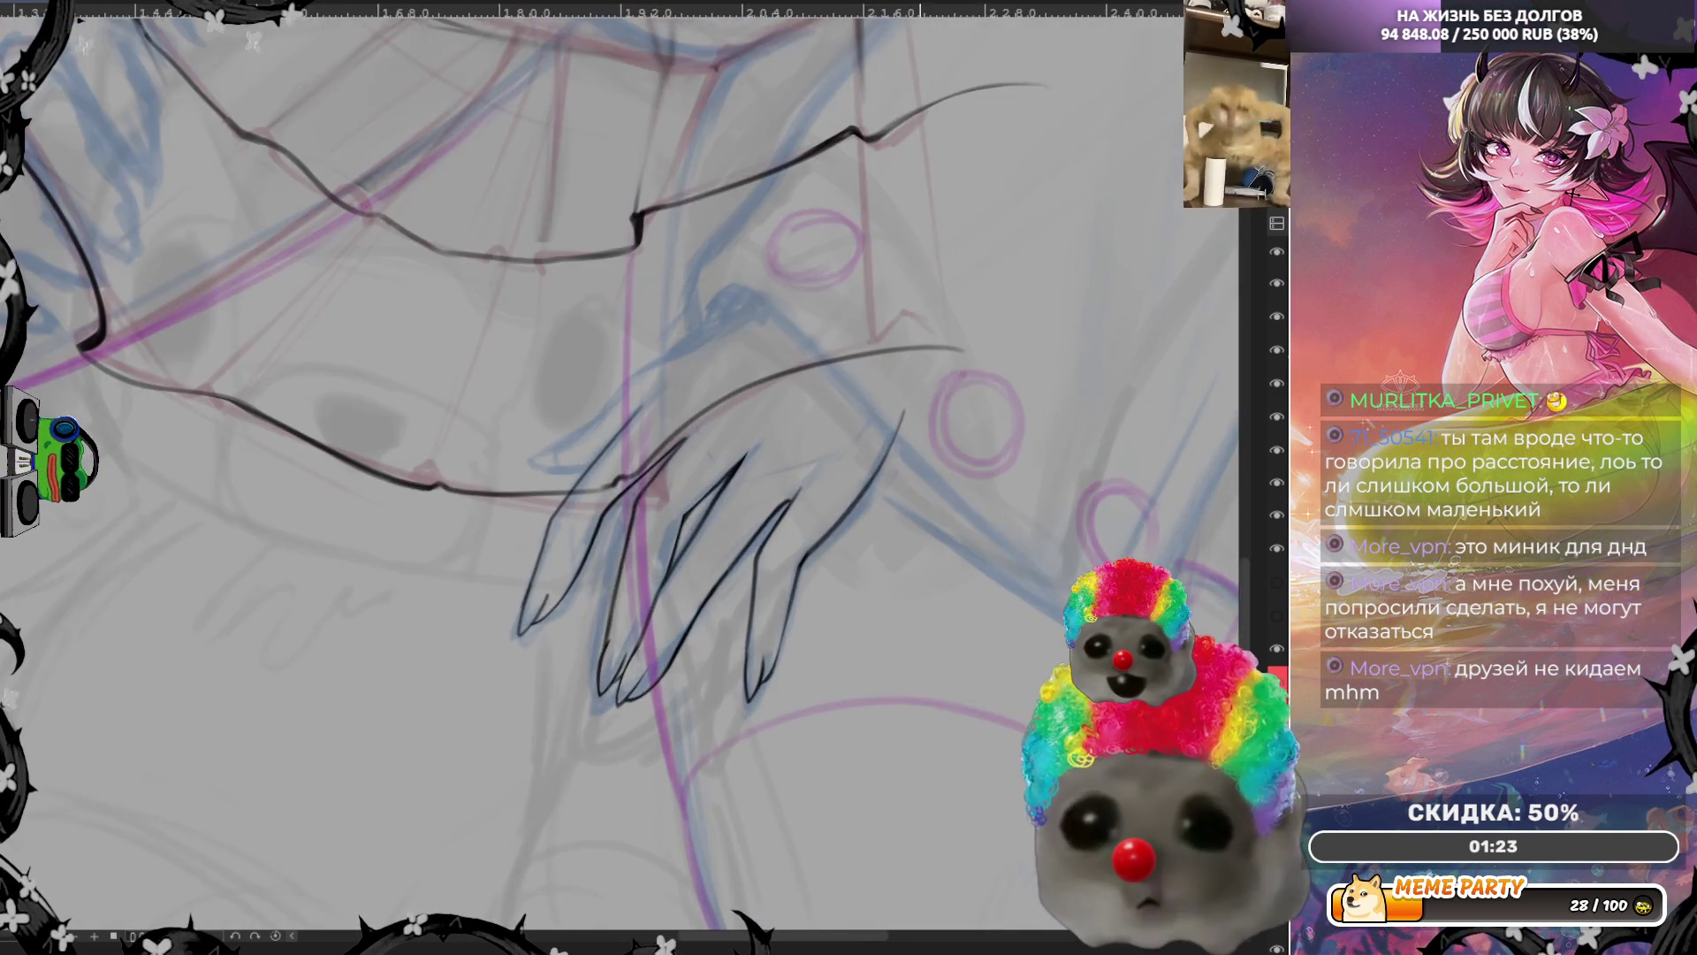
pyautogui.scroll(1, 590, 465)
pyautogui.scroll(1, 591, 464)
pyautogui.scroll(1, 591, 465)
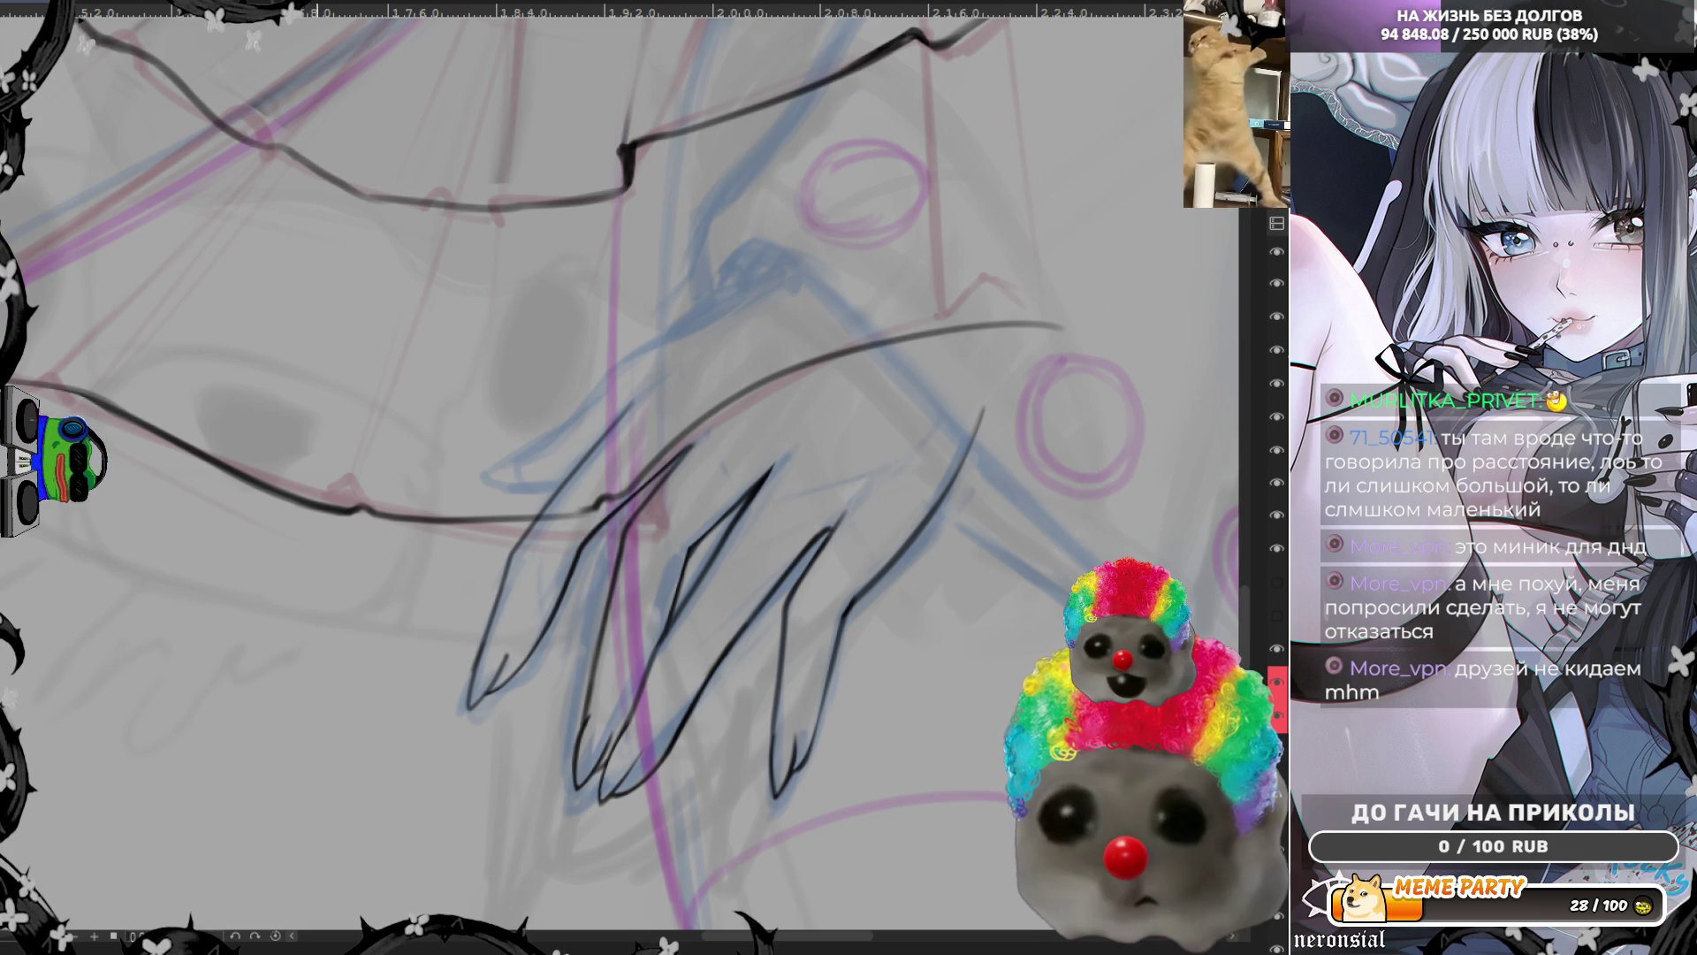
pyautogui.scroll(1, 591, 464)
pyautogui.scroll(1, 591, 464)
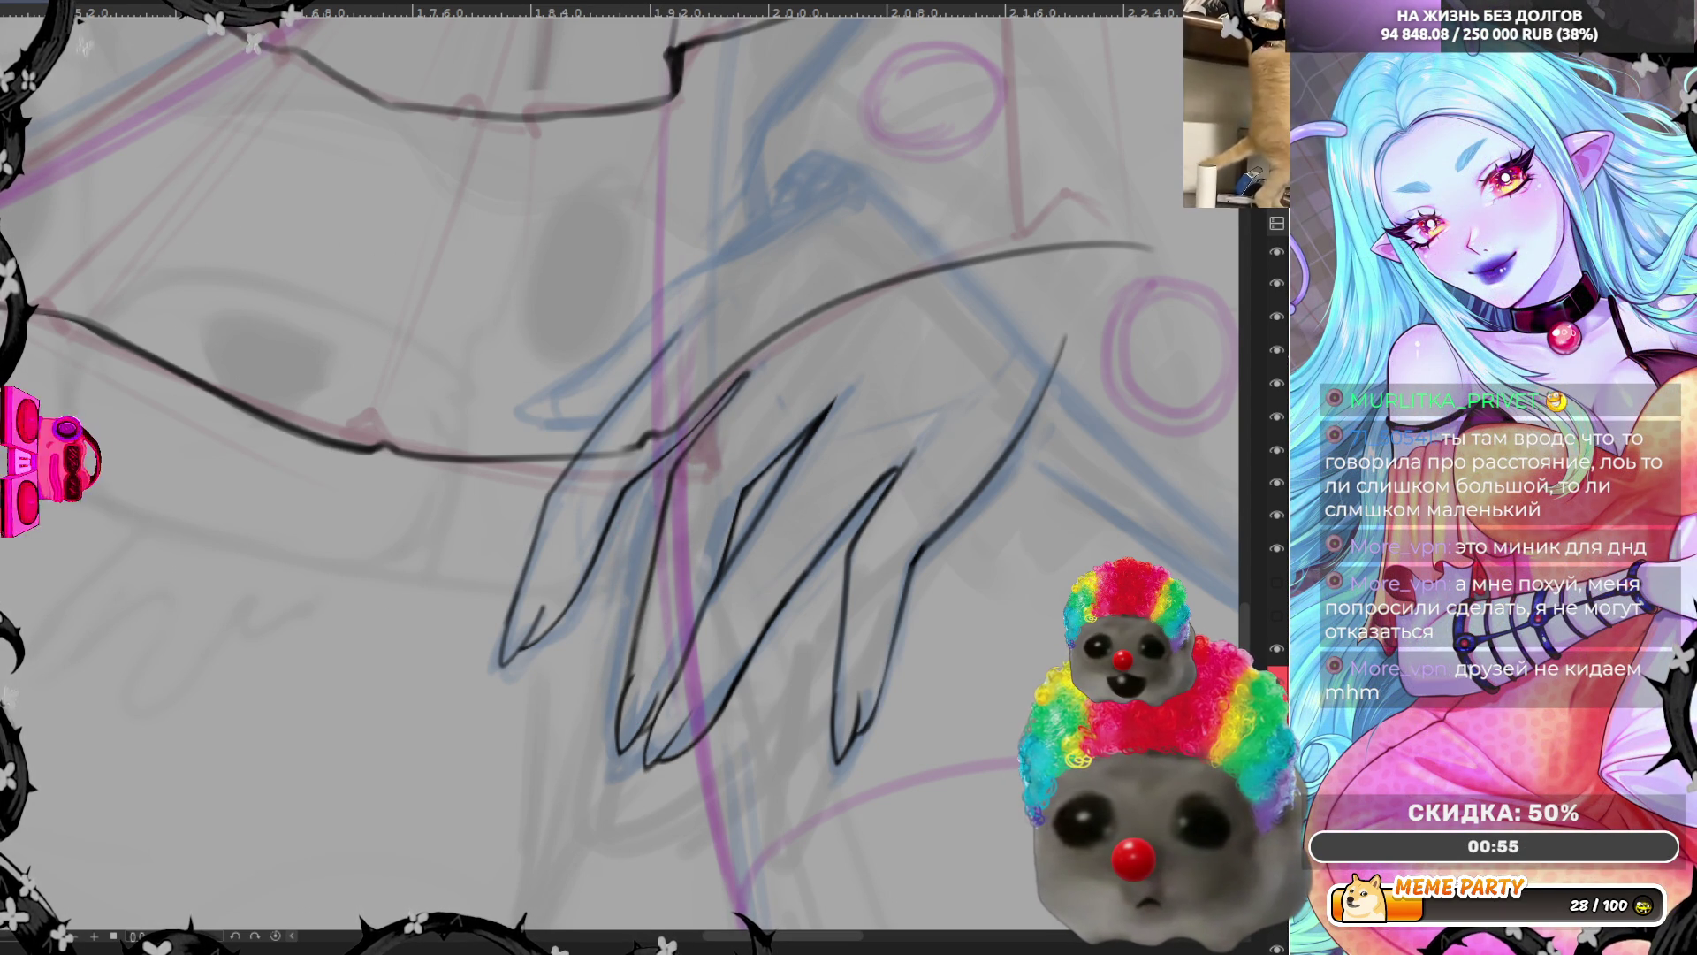
# Undo the rough black finger strokes and extend the hand's ink line upward
pyautogui.hotkey('ctrl', 'z')
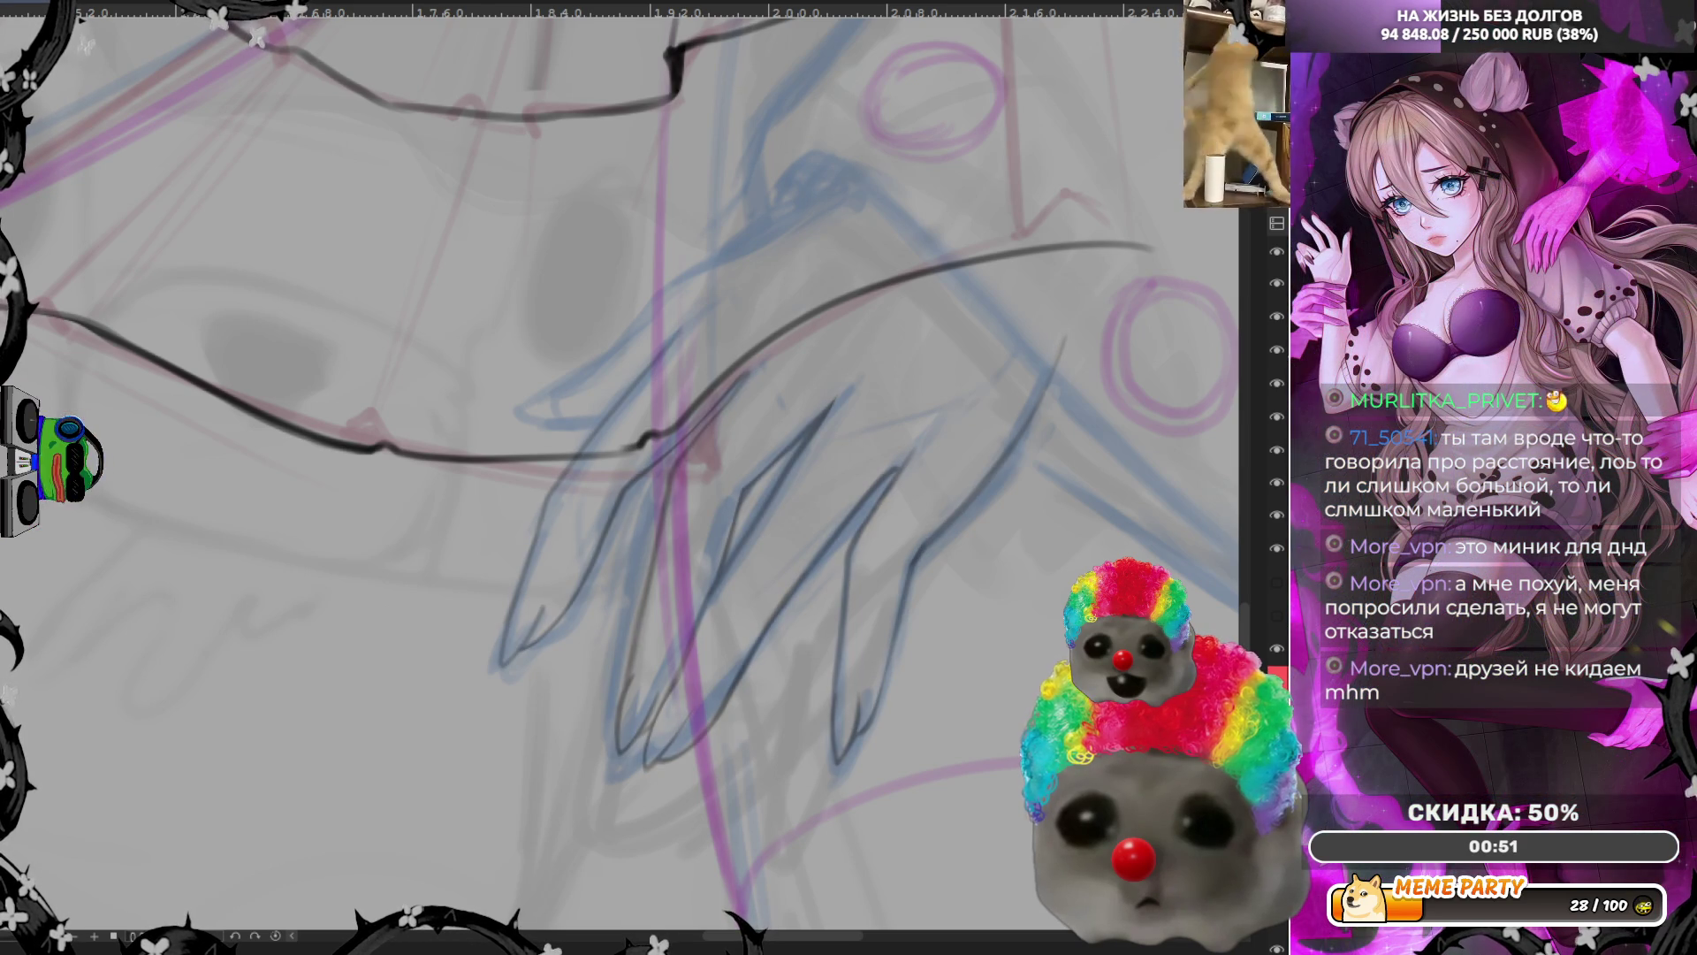
pyautogui.scroll(-5, 643, 485)
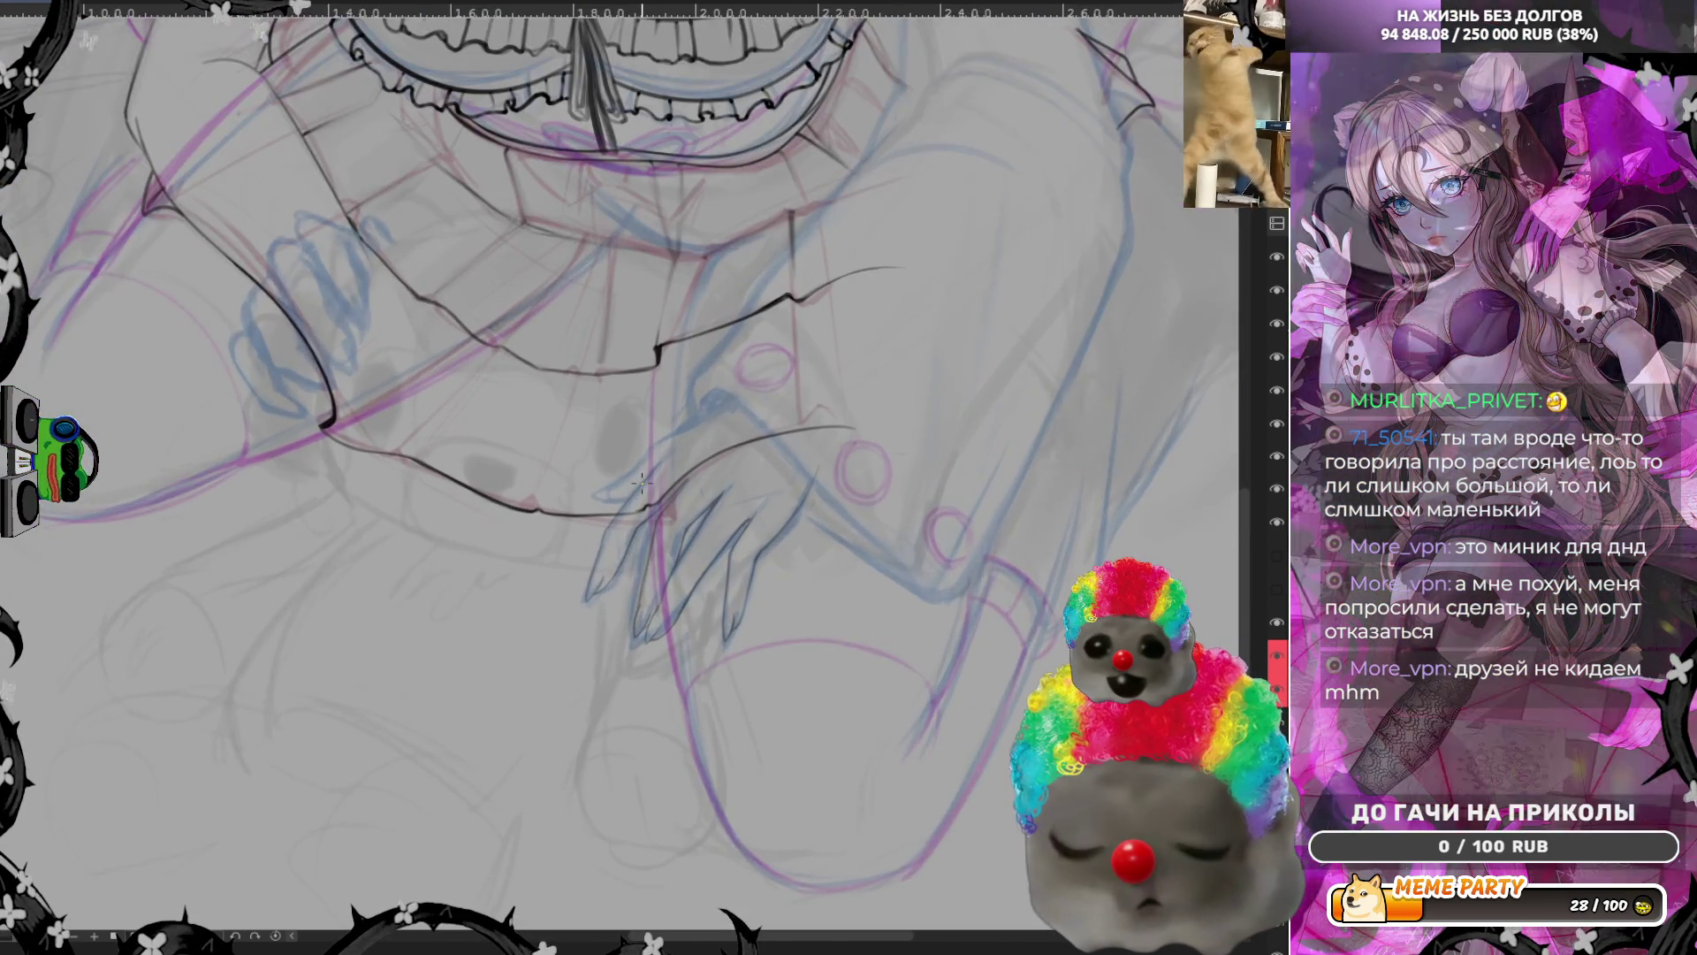
pyautogui.scroll(2, 643, 484)
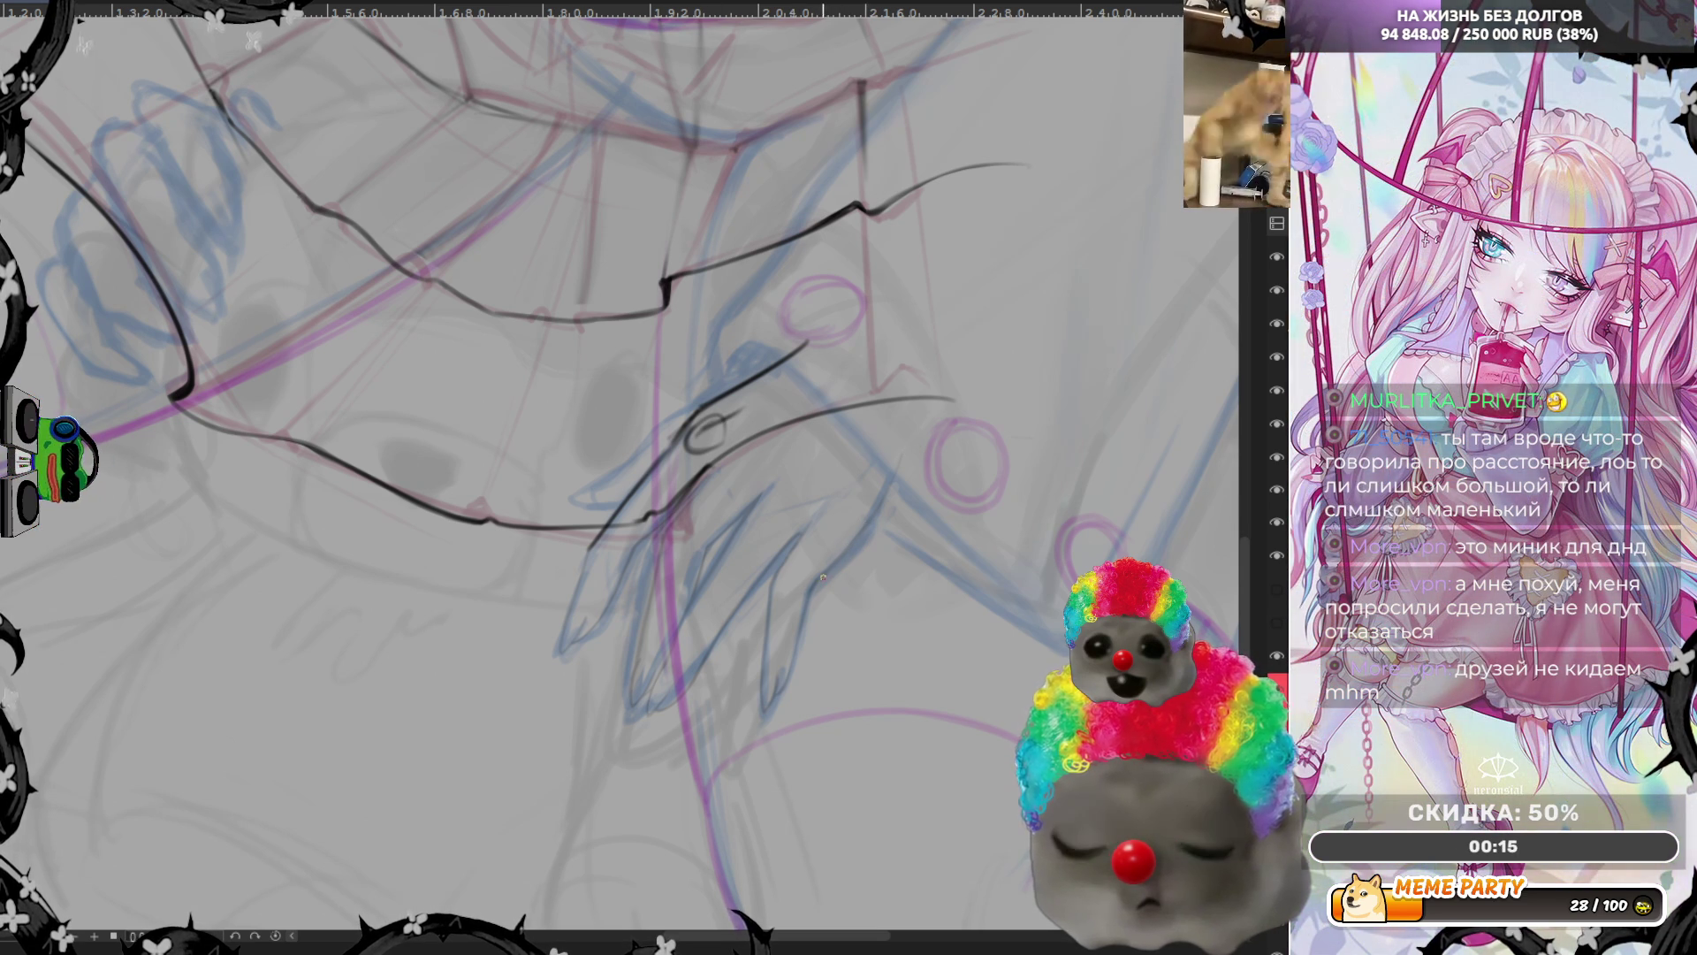
pyautogui.moveTo(897, 457); pyautogui.dragTo(908, 389)
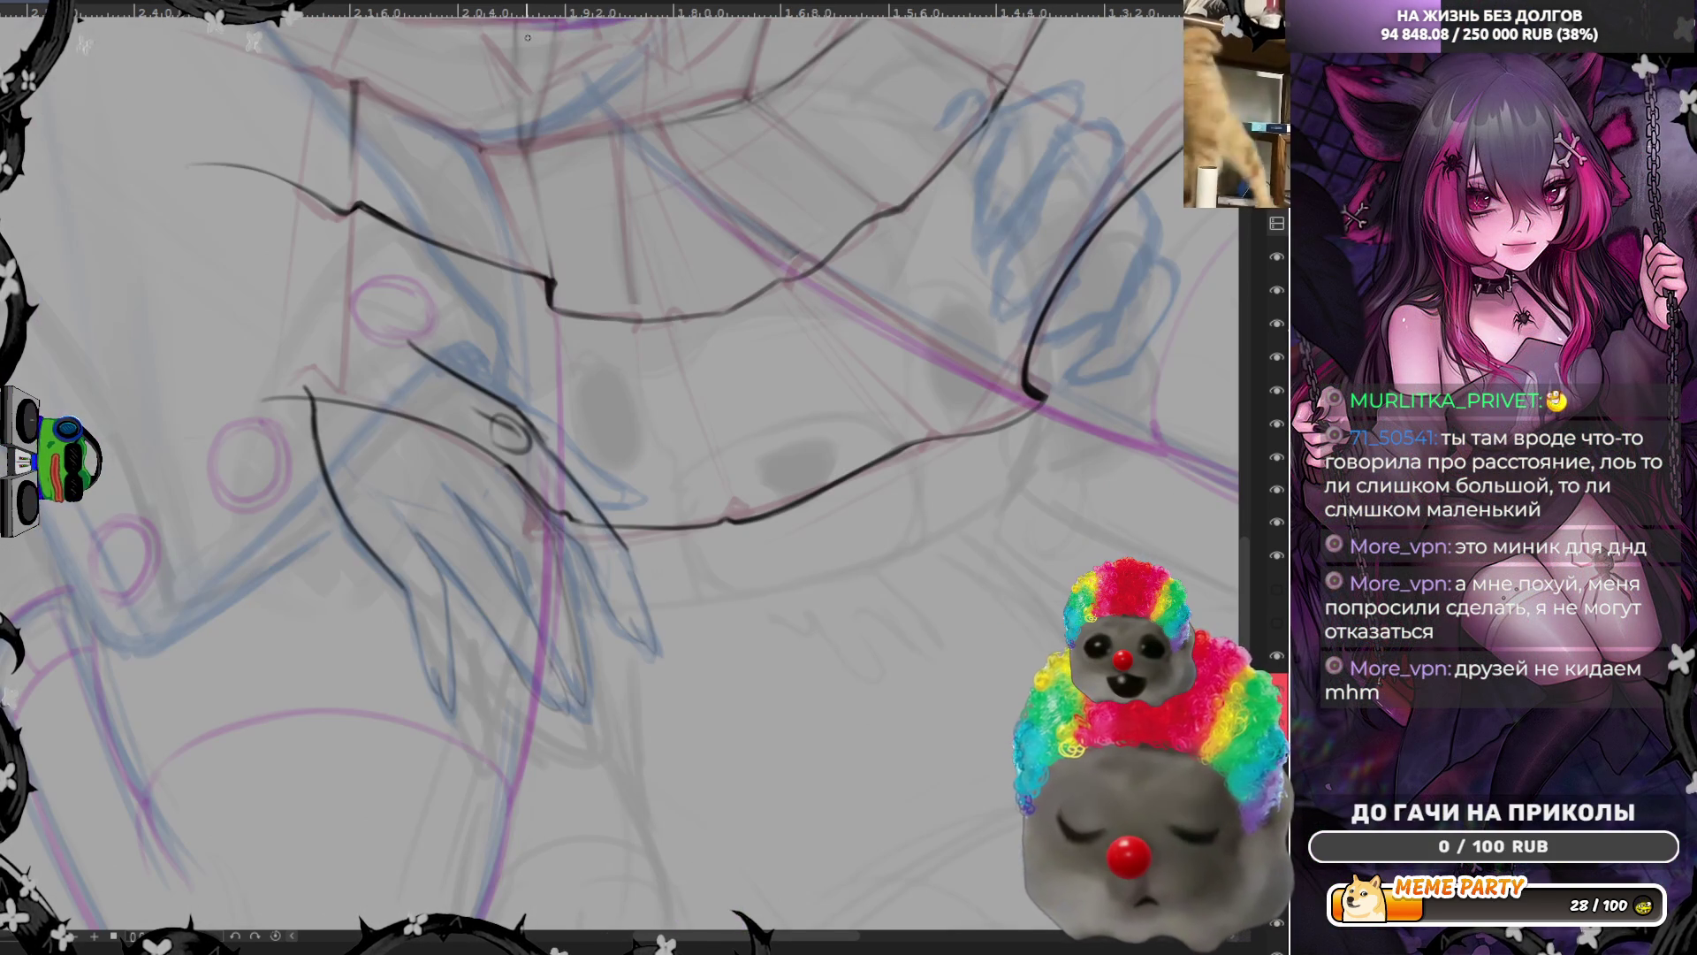
# Mirror the canvas view to check the fingers, then restore normal orientation
pyautogui.press('m')
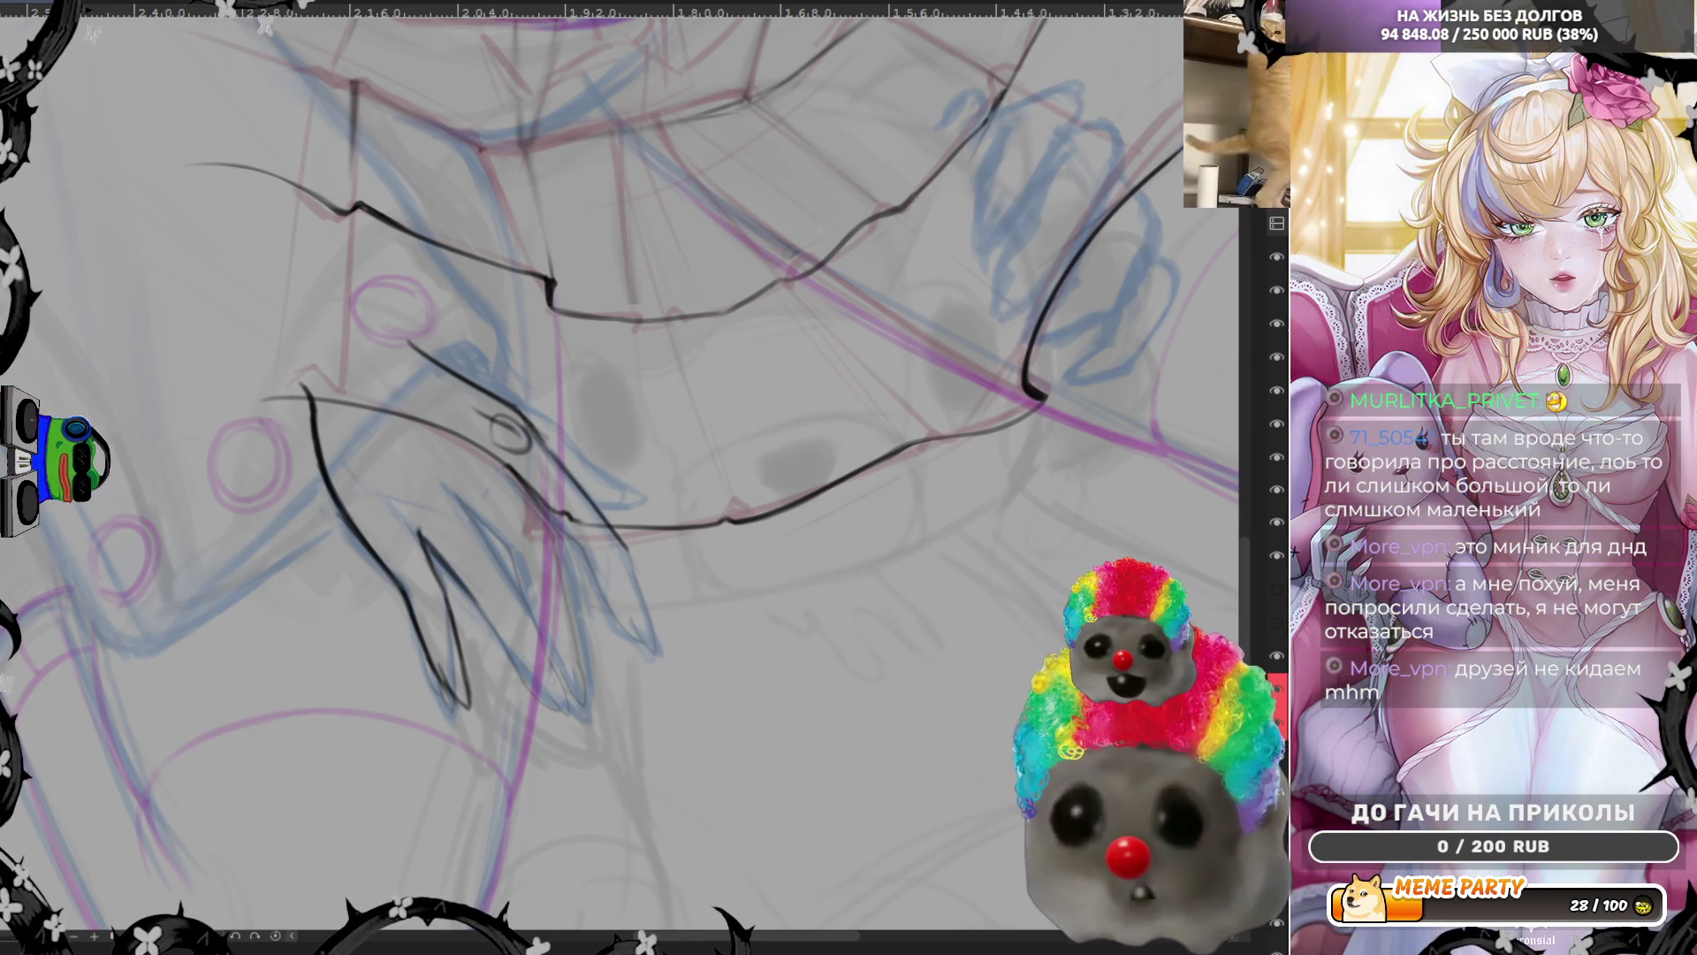
pyautogui.press('m')
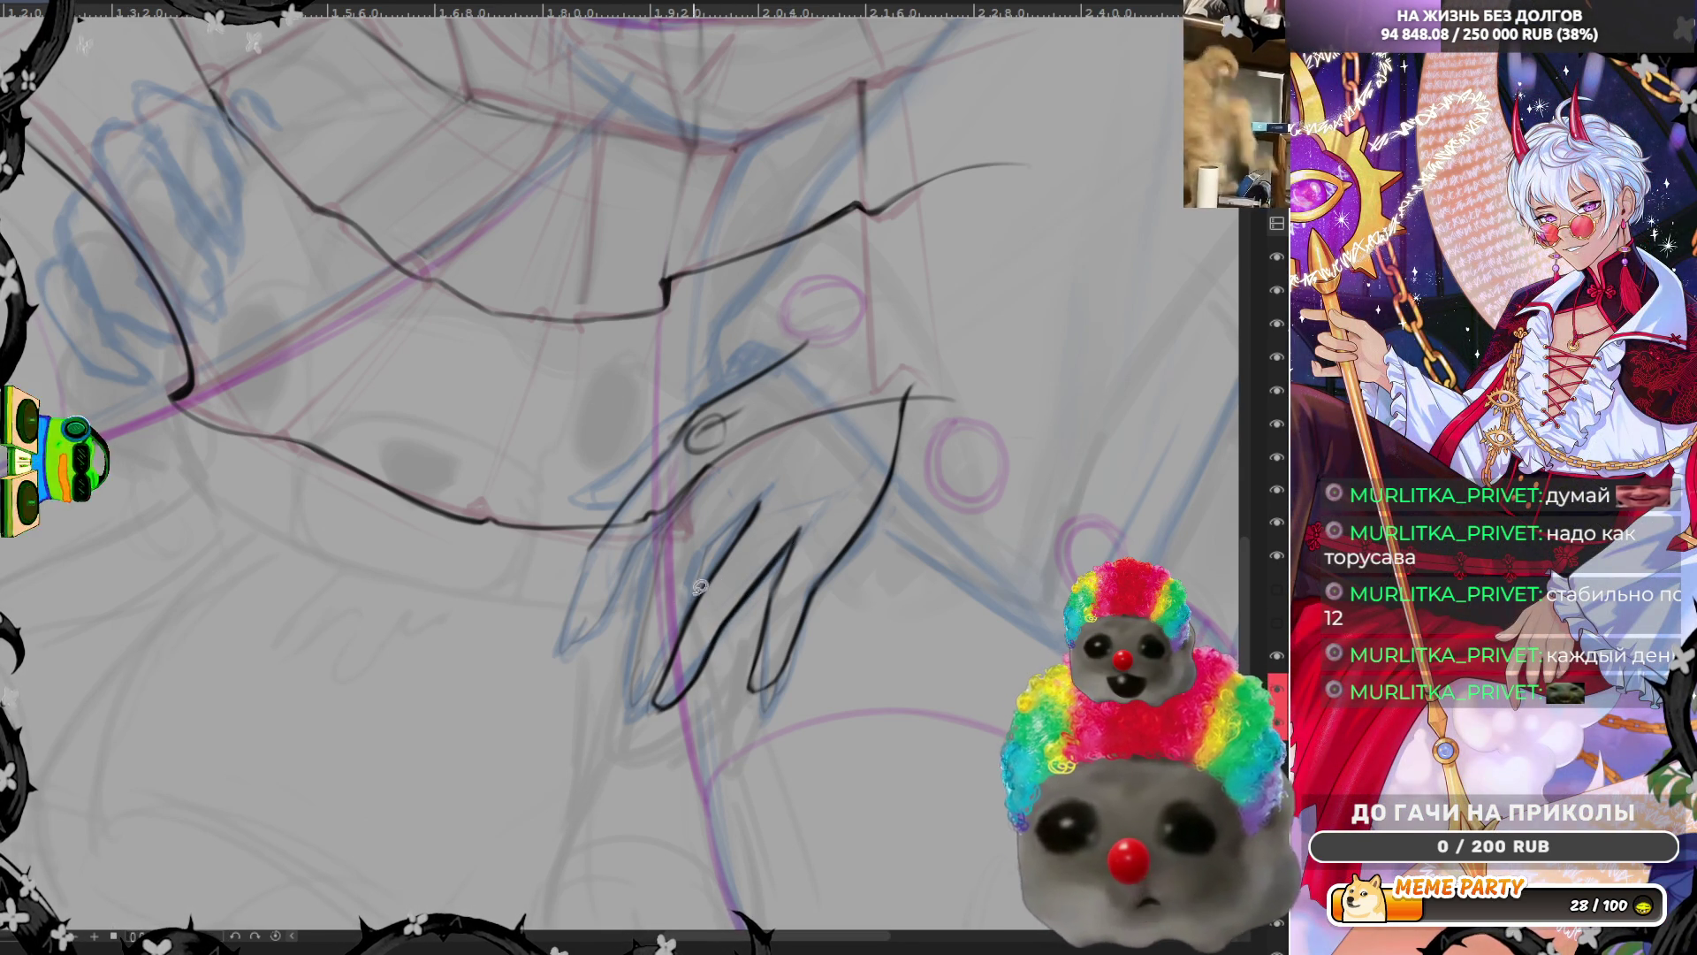
# Ink a finger's lower edge, undo a faint stroke, and mirror the view to check
pyautogui.moveTo(677, 662); pyautogui.dragTo(660, 699)
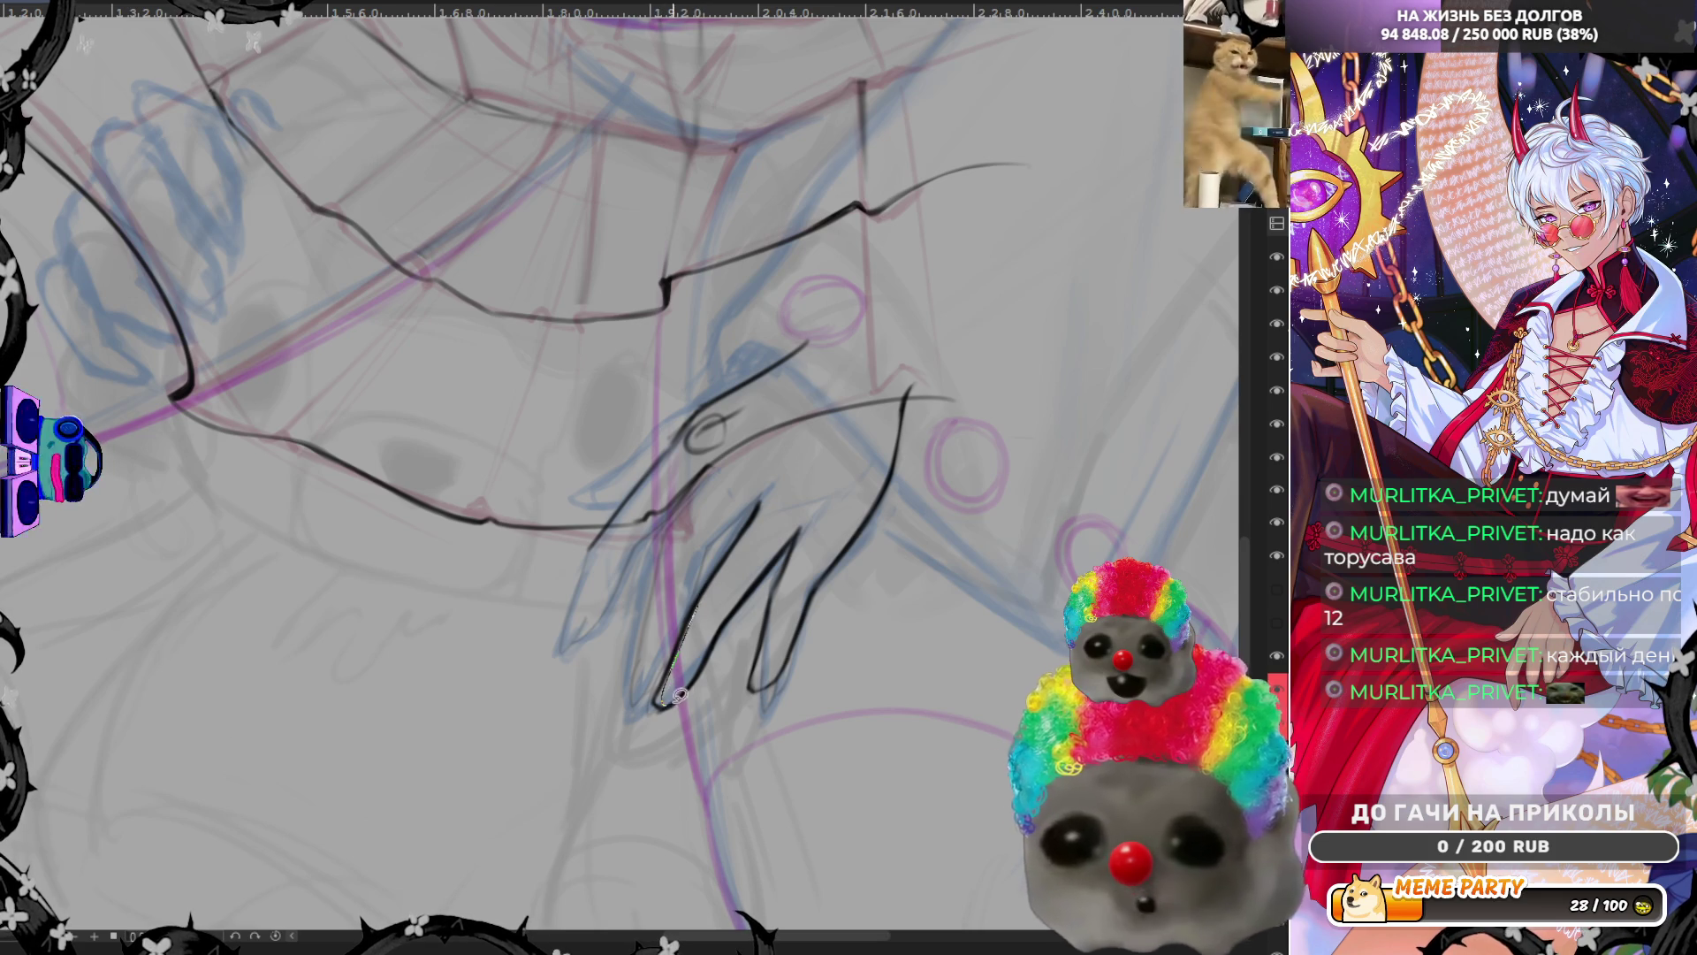
pyautogui.moveTo(710, 635); pyautogui.dragTo(772, 558)
pyautogui.hotkey('ctrl', 'z')
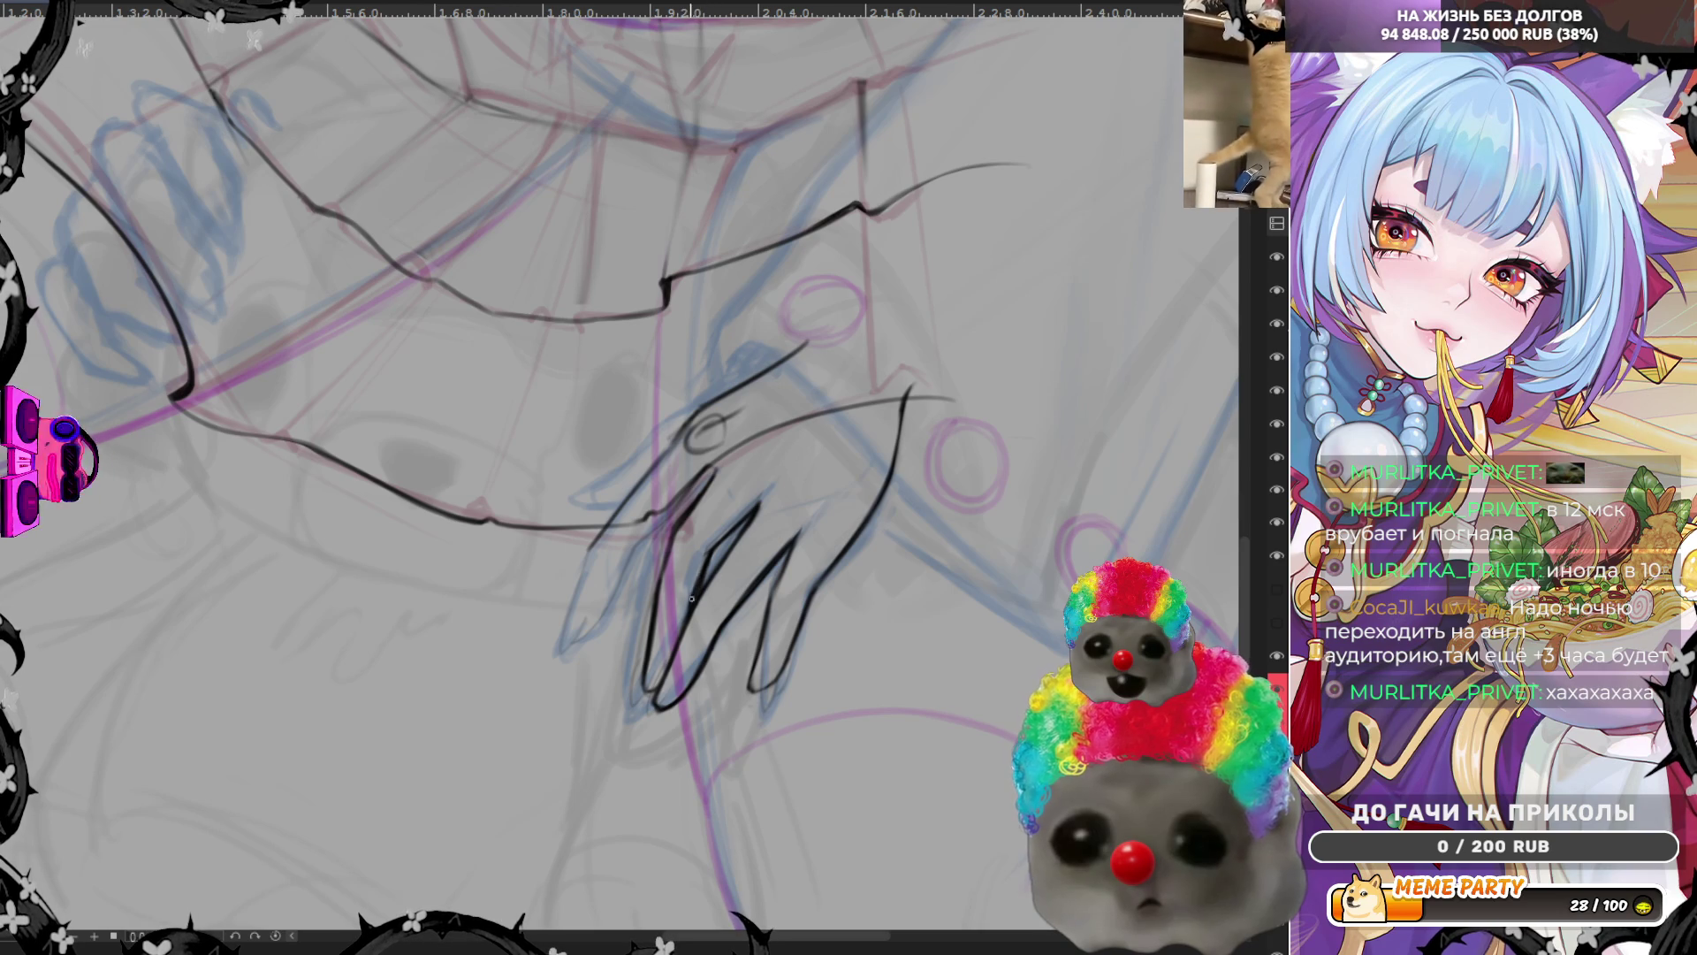
pyautogui.press('m')
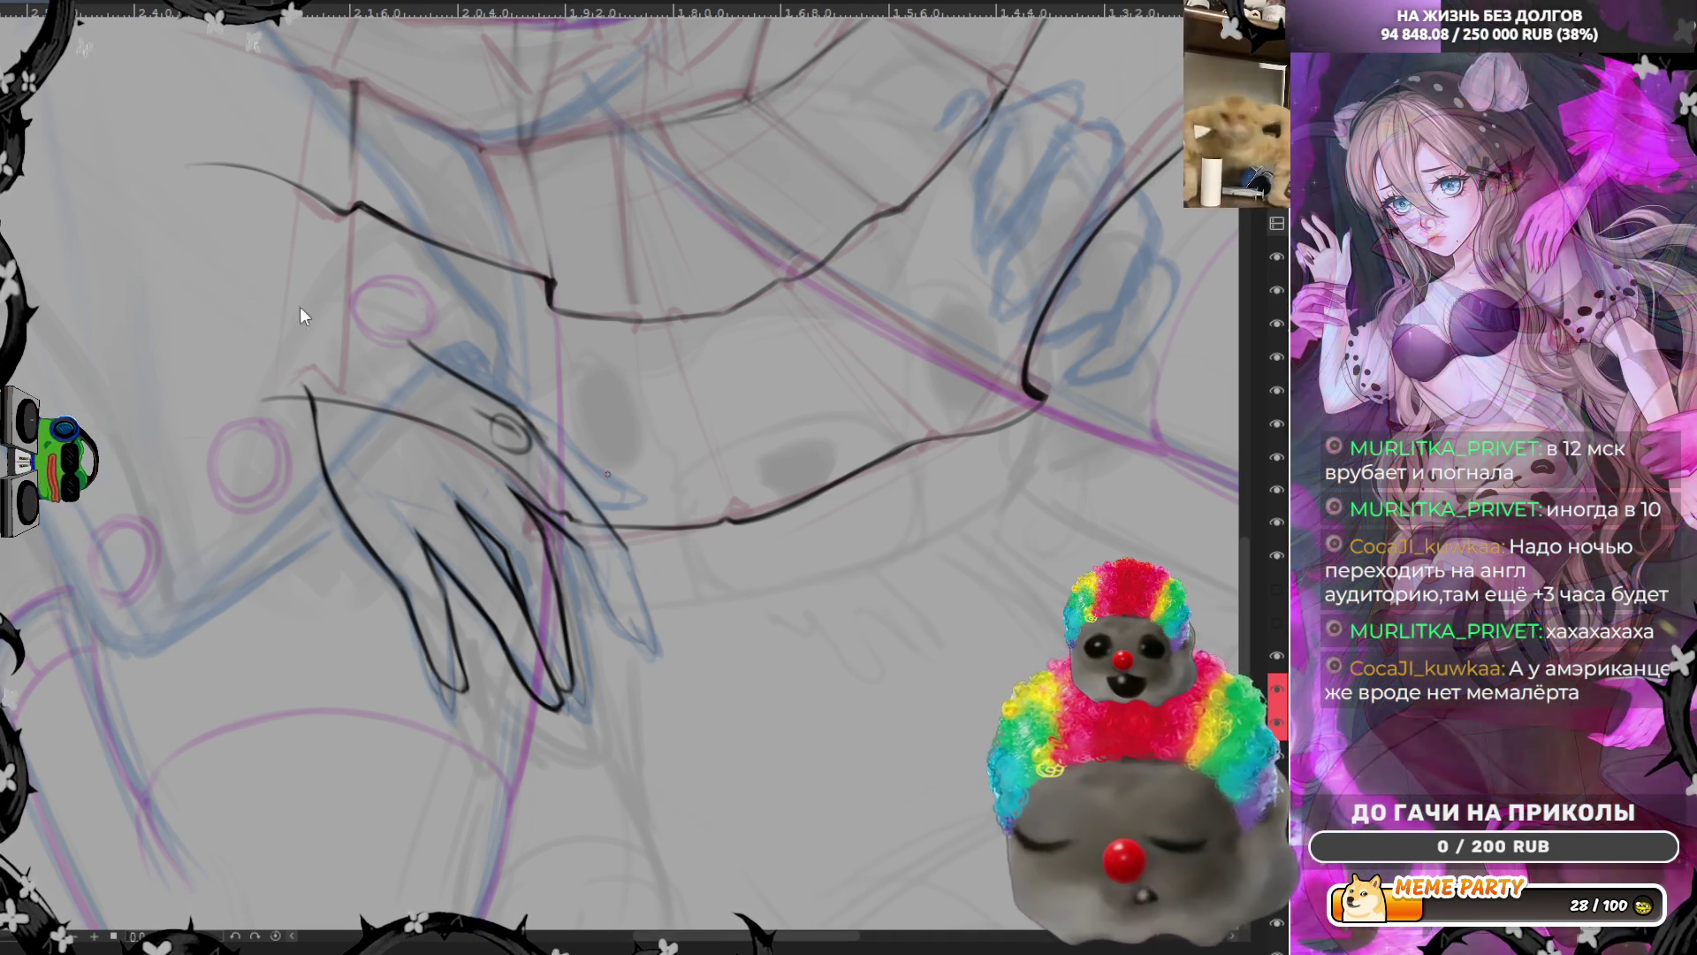
# Flip the canvas back to its unmirrored orientation
pyautogui.press('h')
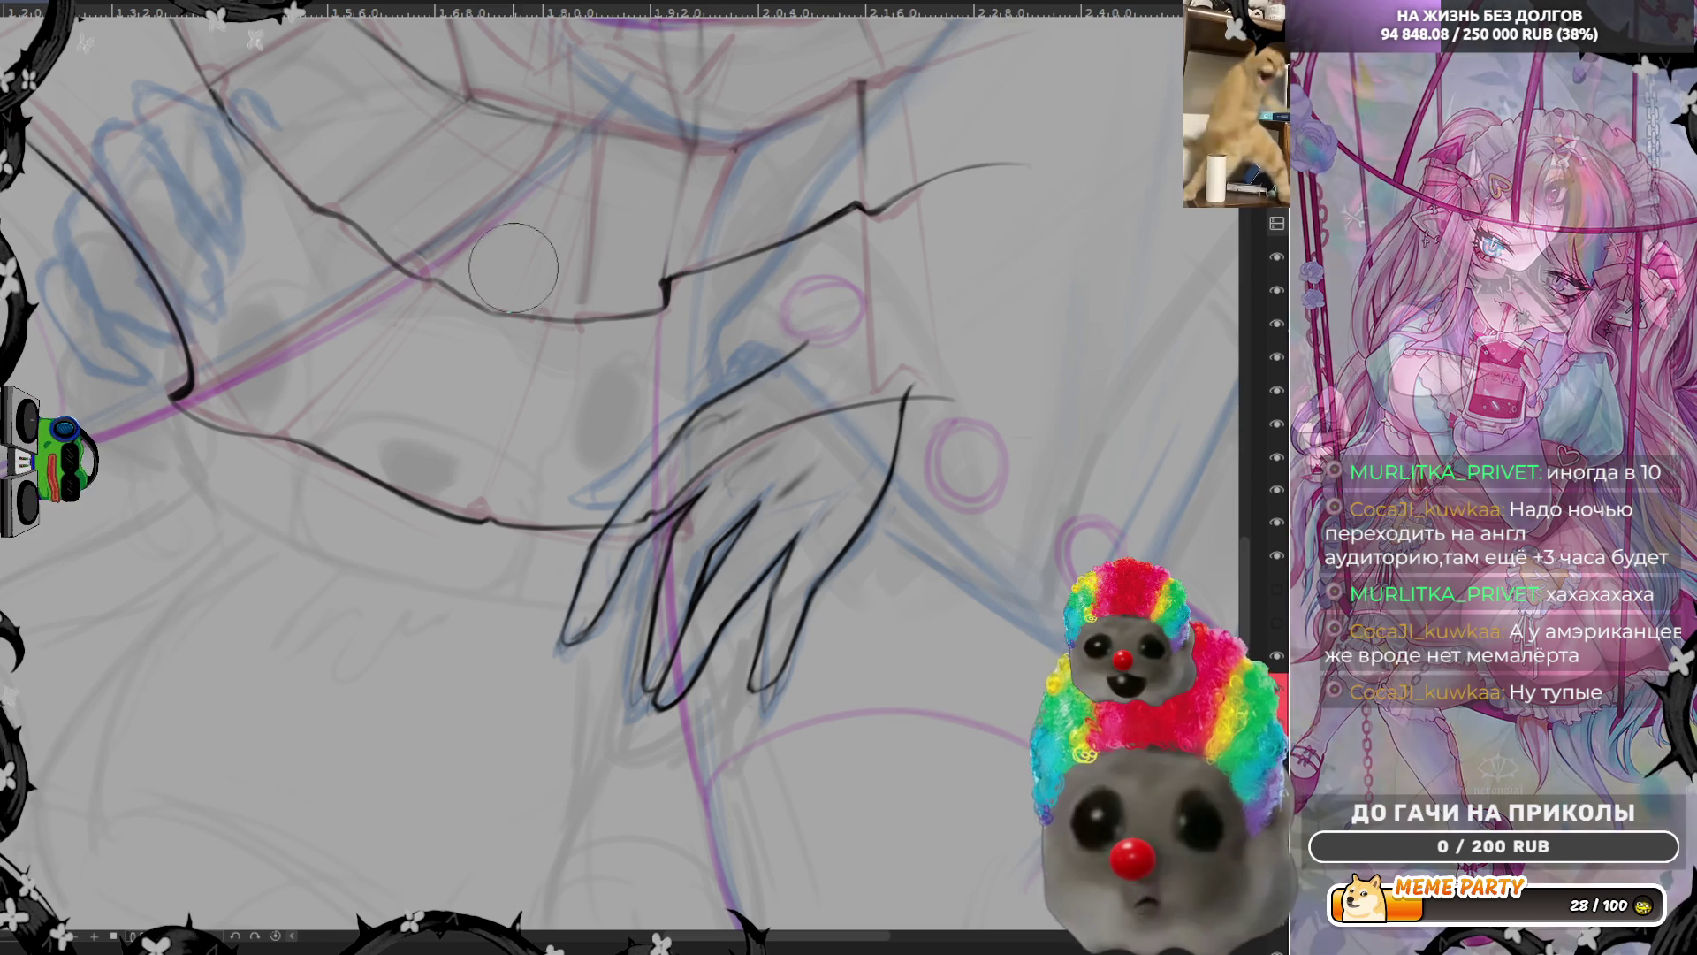
# Mirror the canvas view again to check the inked hand
pyautogui.press('m')
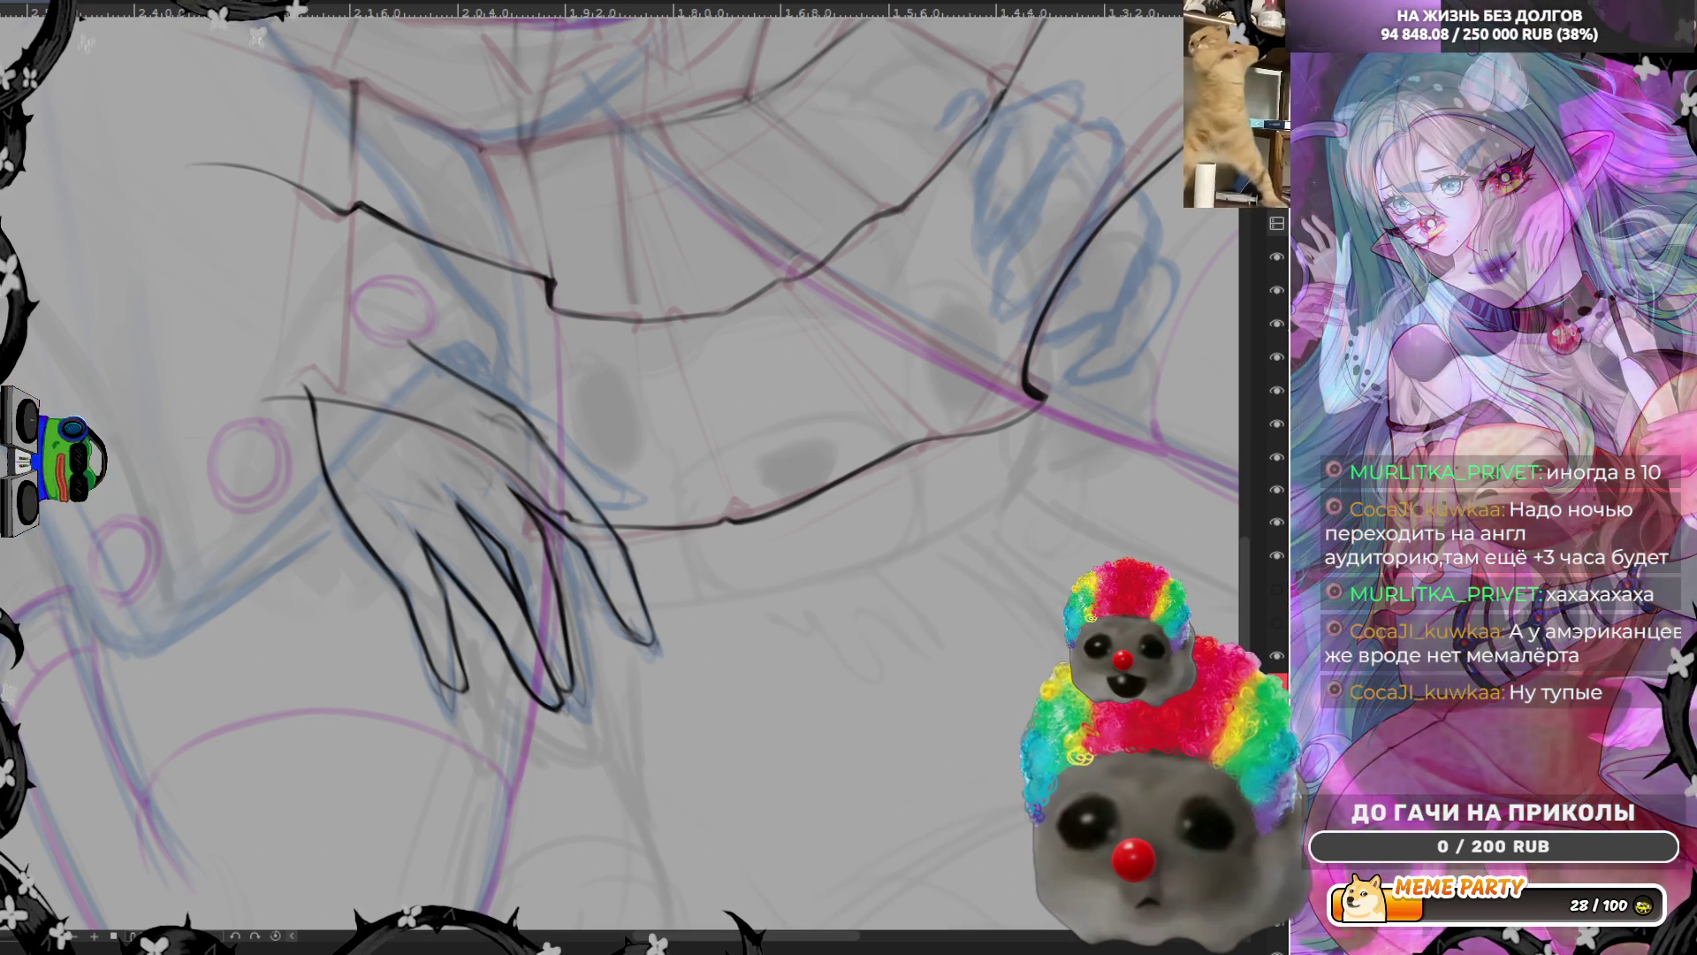
pyautogui.scroll(-2, 555, 361)
pyautogui.scroll(2, 554, 362)
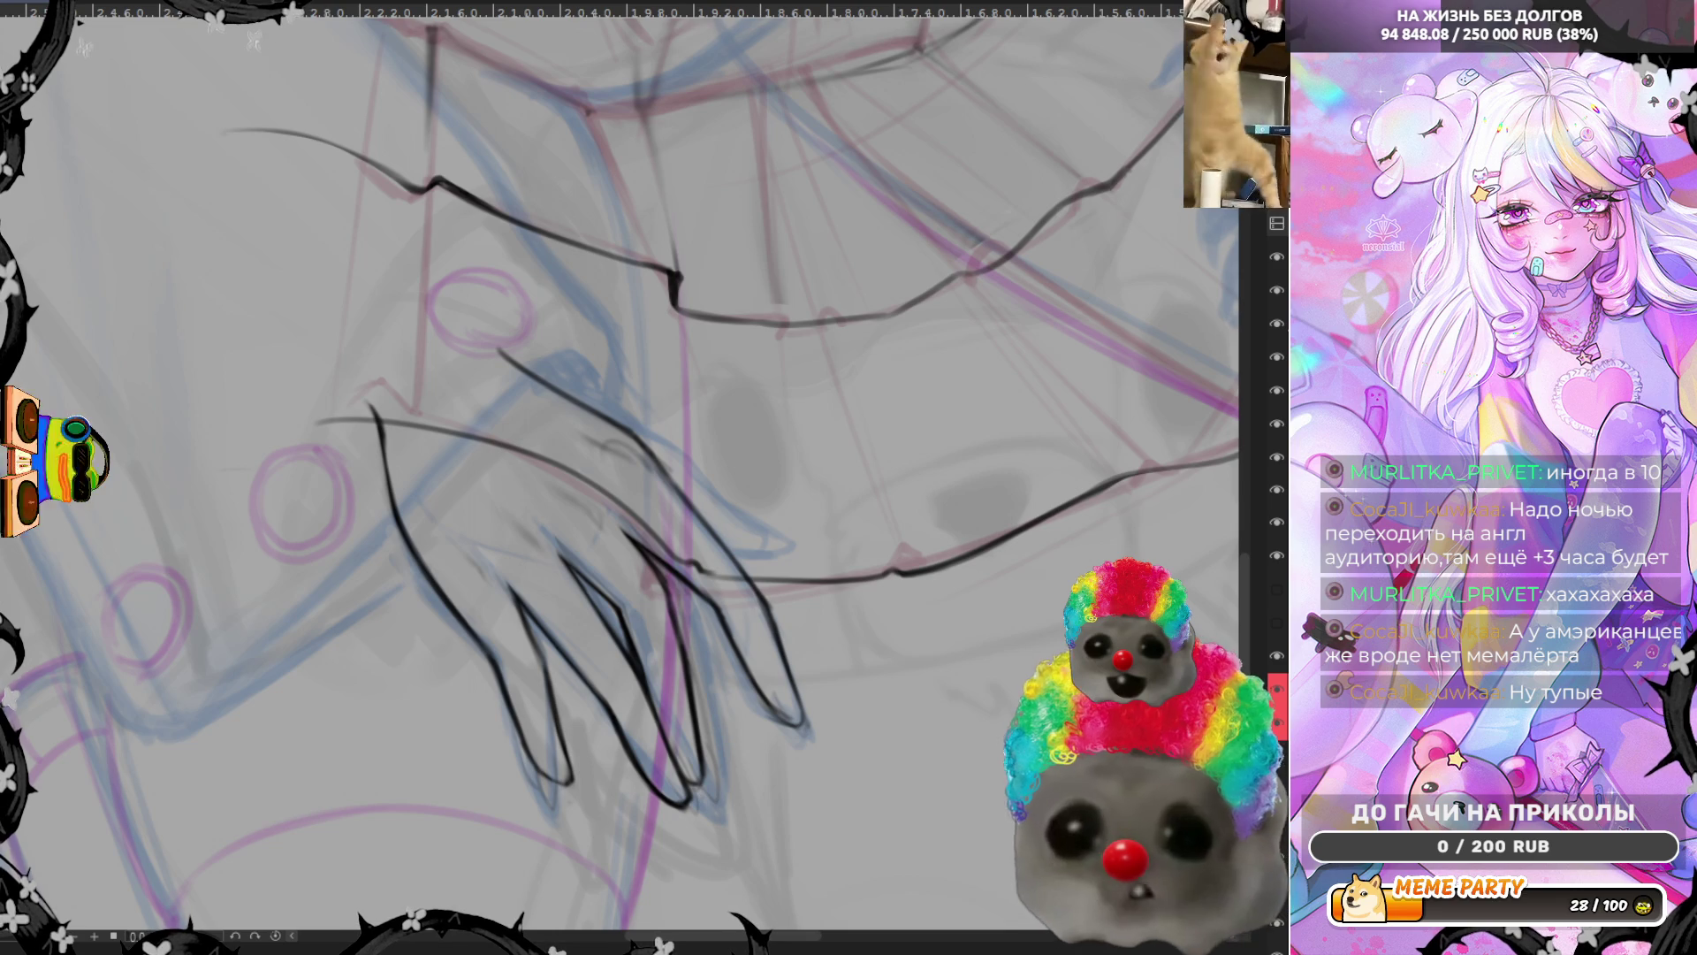
# Make the brush much larger and mirror the view to check the hand
pyautogui.press(']')
pyautogui.press(']')
pyautogui.press(']')
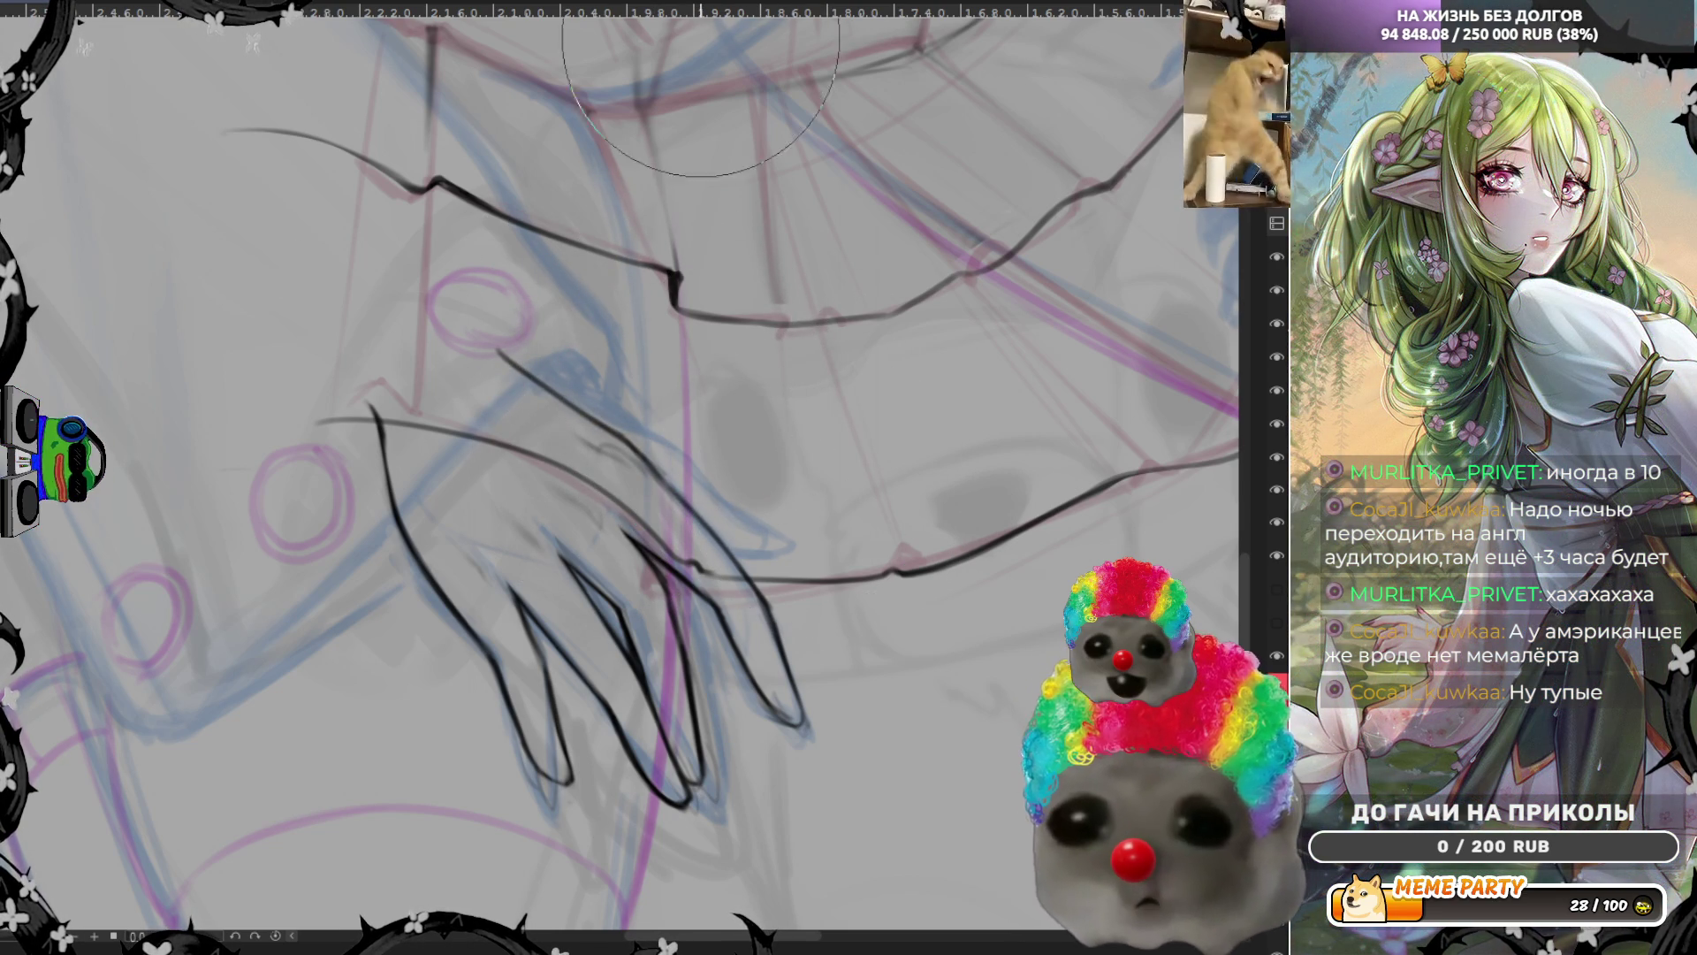
pyautogui.press('m')
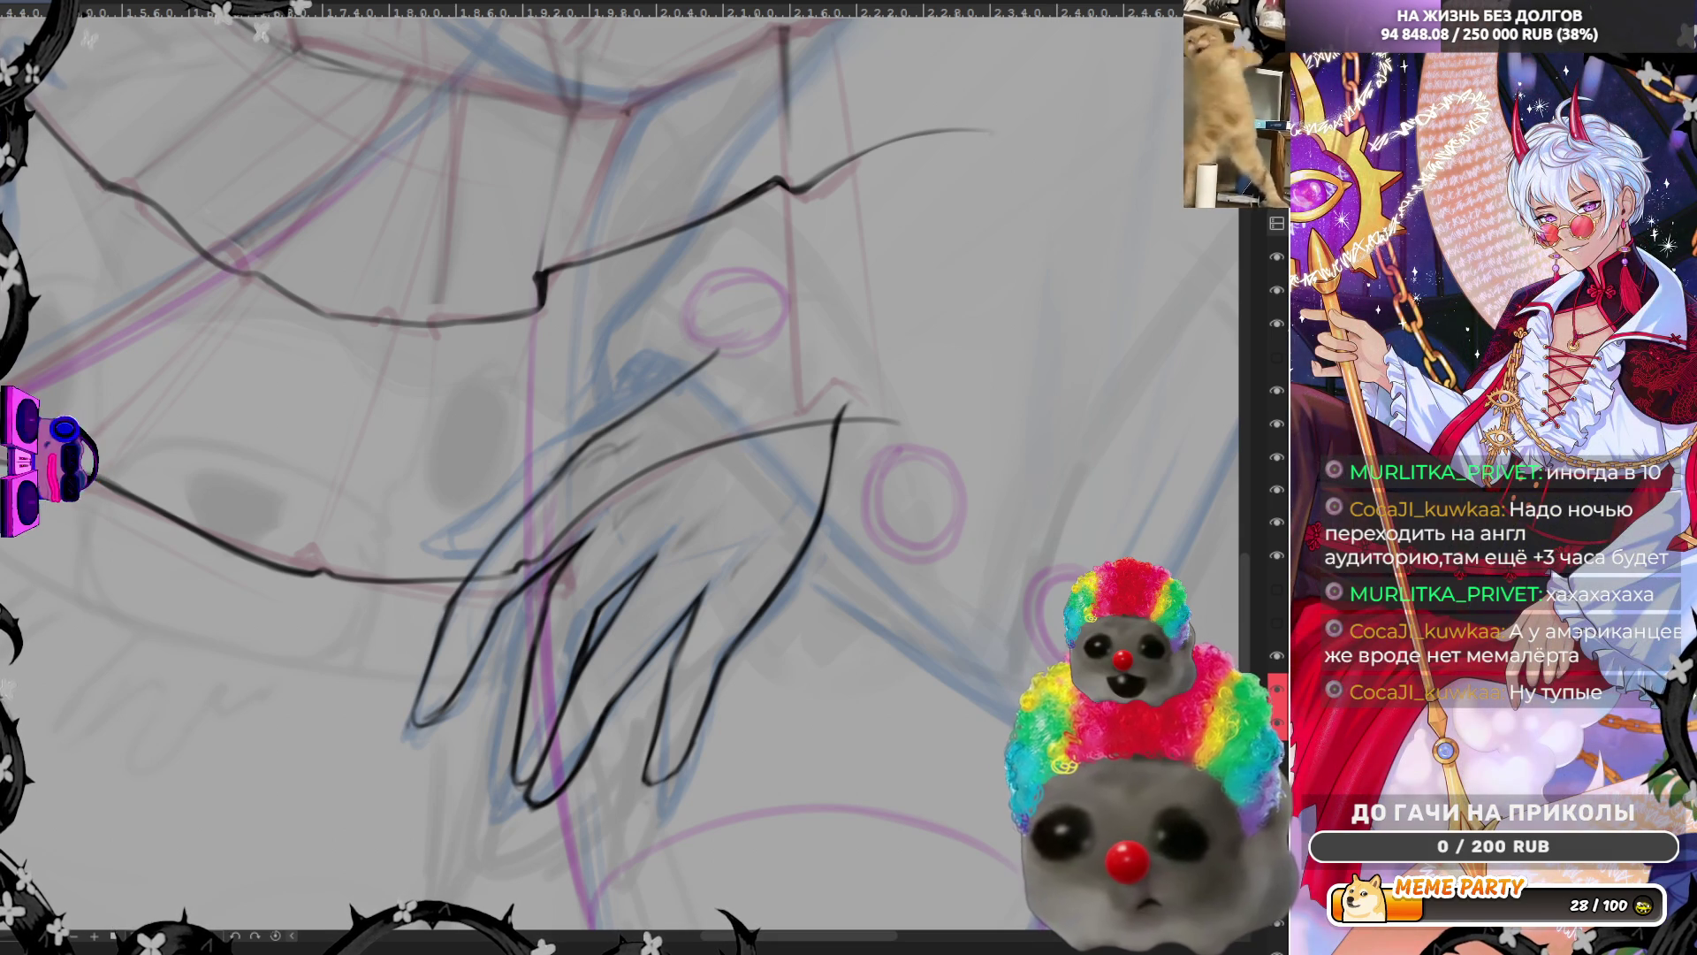
# Redraw and refine the black ink line at the fingertips of the hand
pyautogui.moveTo(597, 531); pyautogui.dragTo(663, 530)
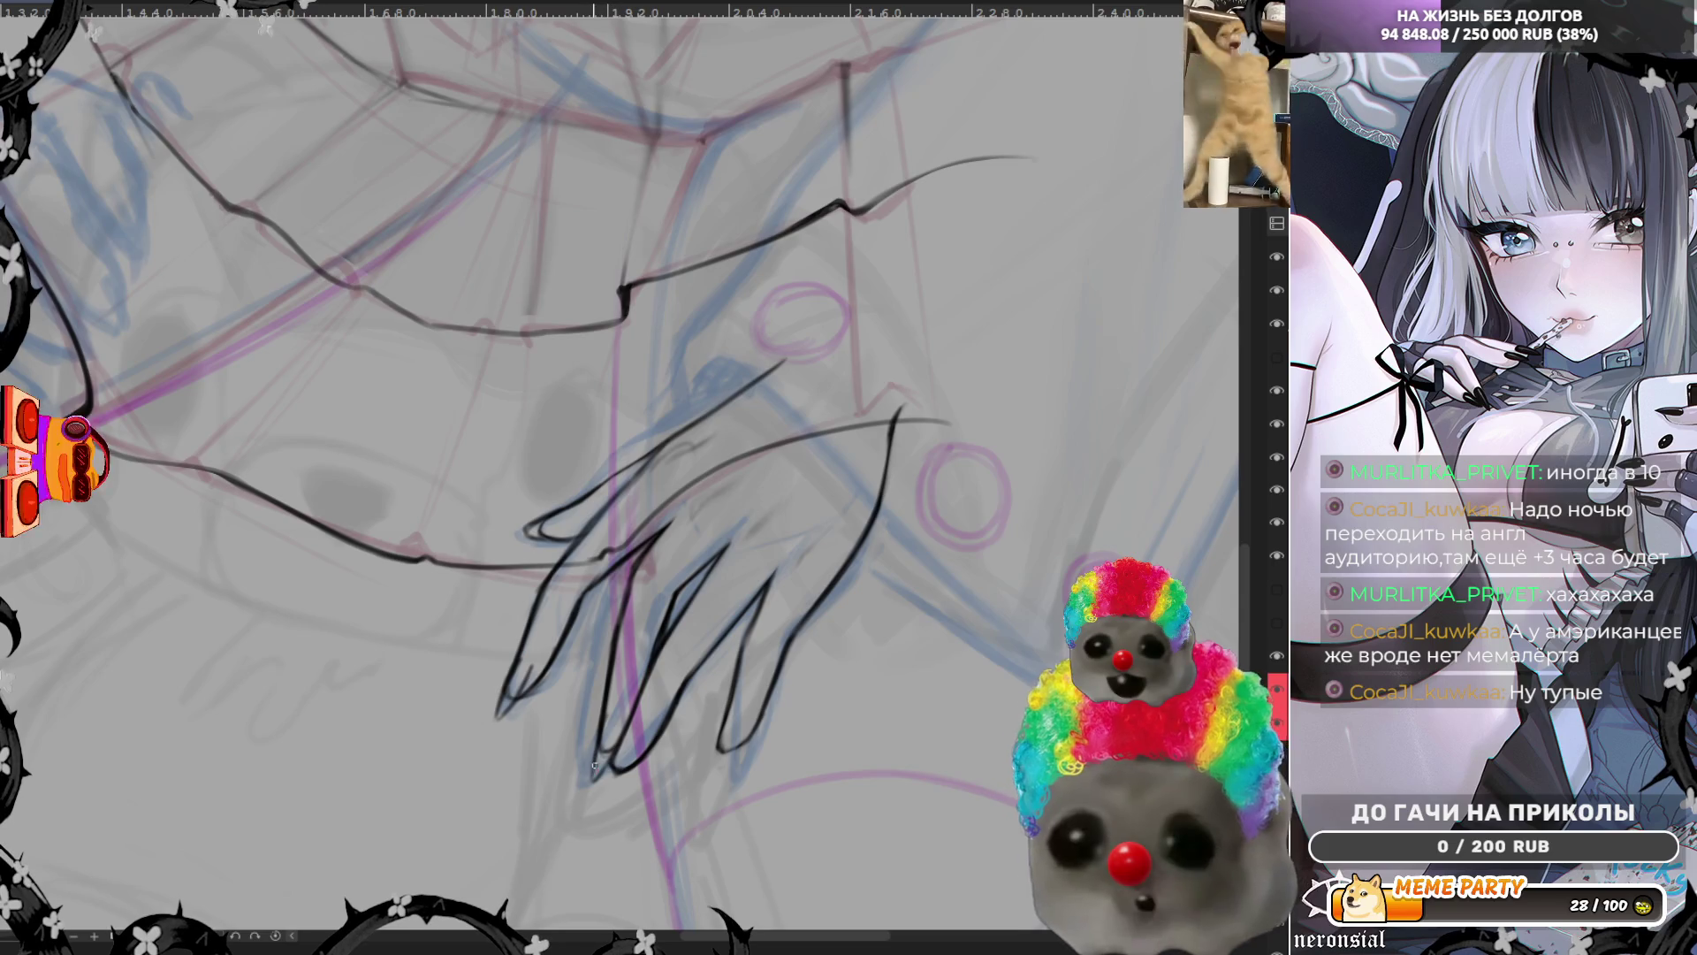
pyautogui.moveTo(594, 759); pyautogui.dragTo(607, 777)
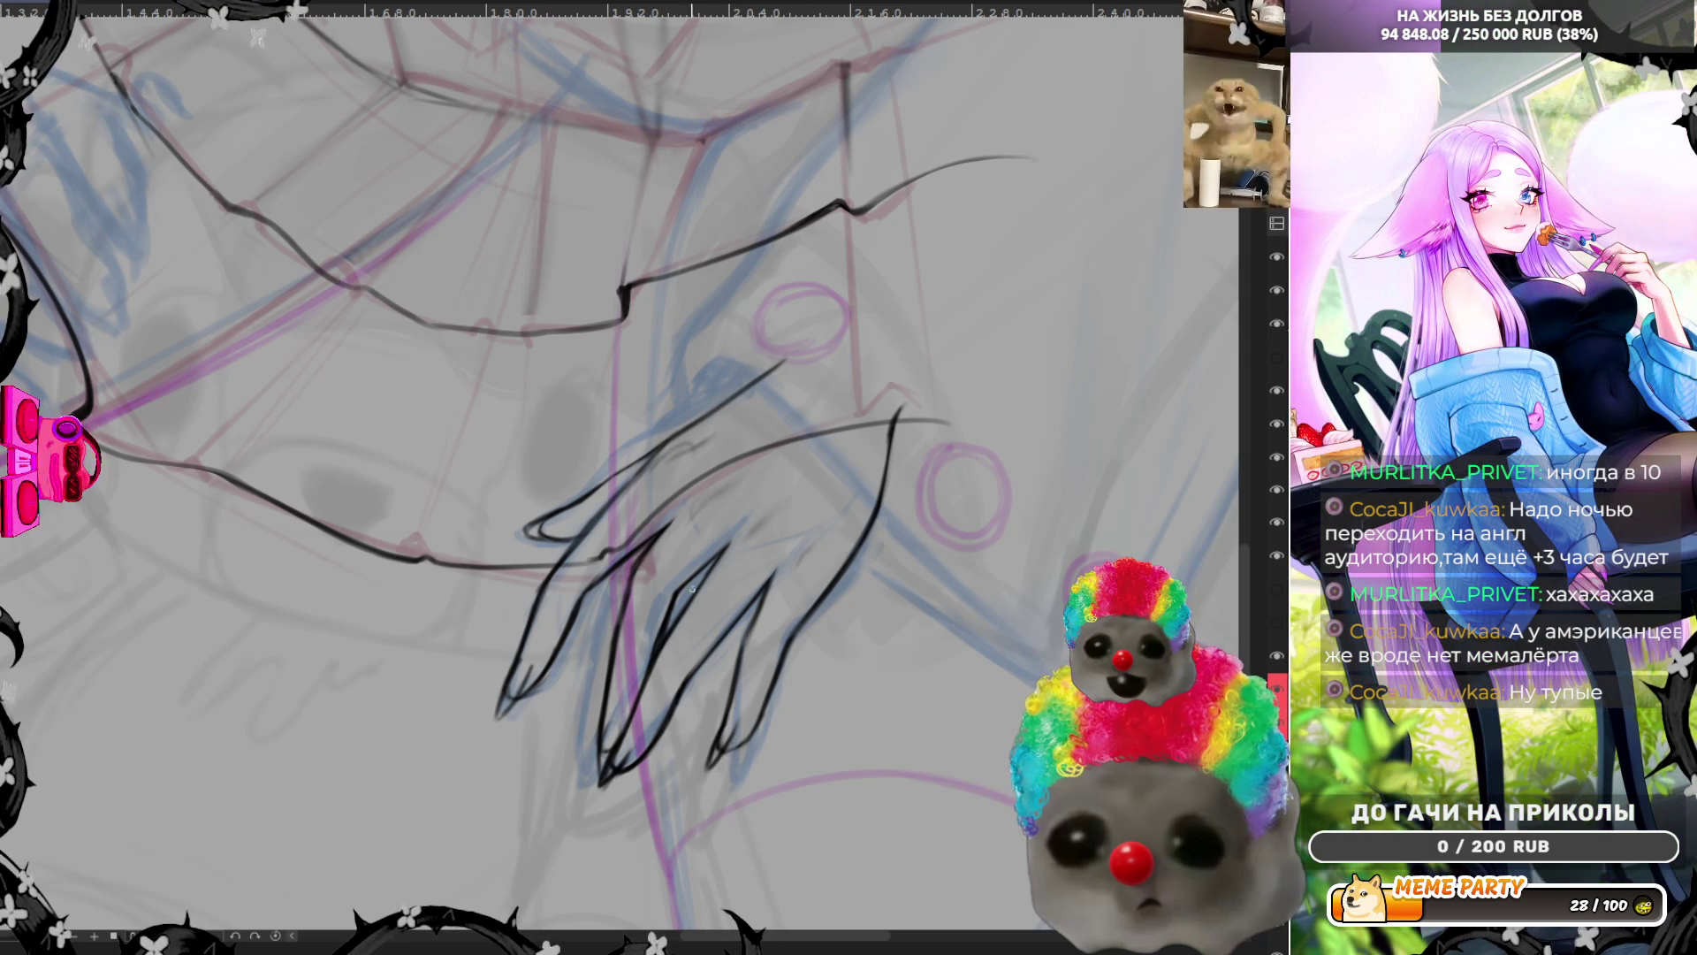
pyautogui.moveTo(520, 663); pyautogui.dragTo(497, 717)
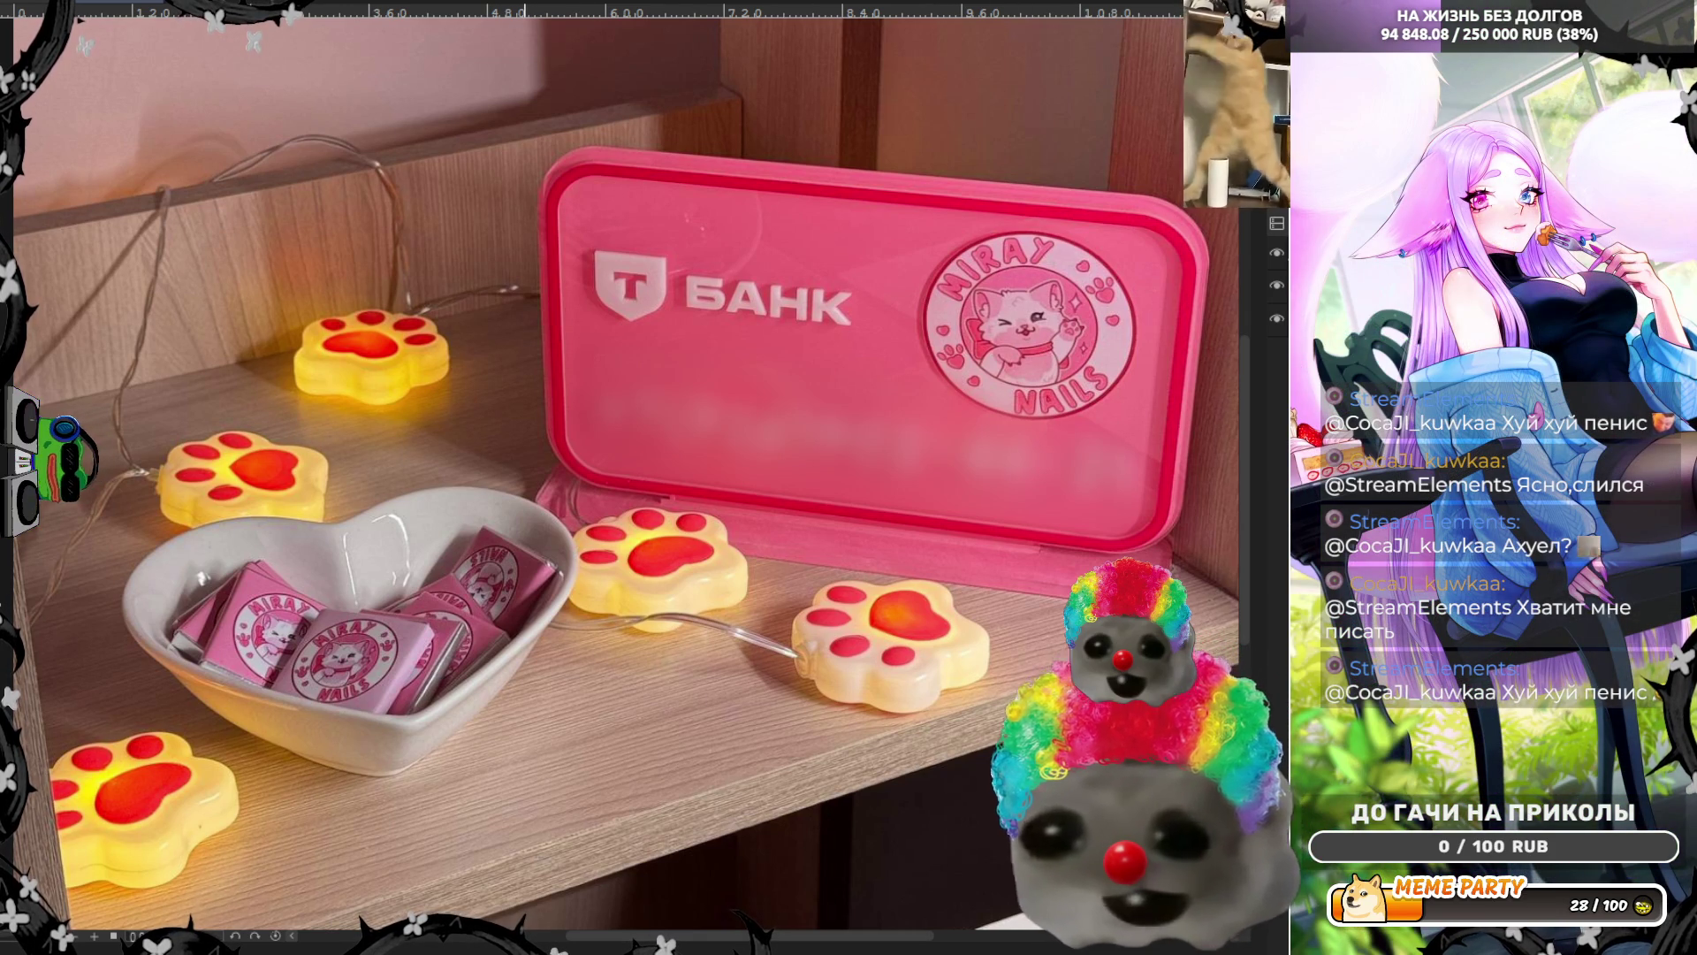
pyautogui.scroll(-1, 624, 478)
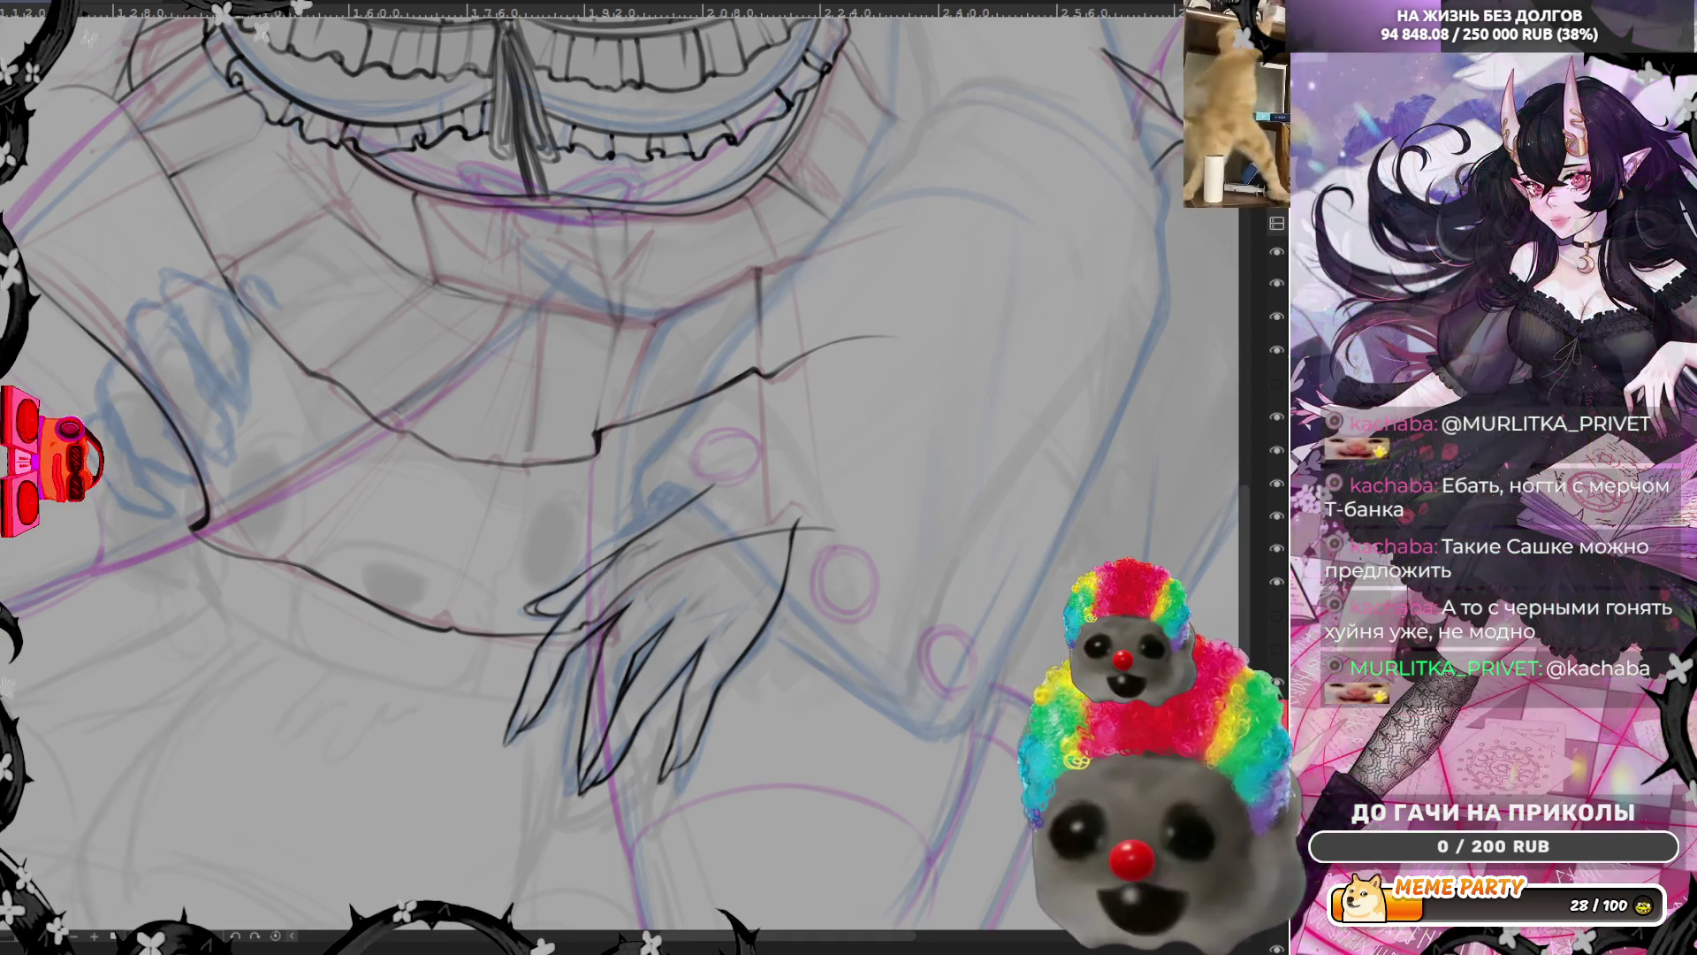
pyautogui.scroll(-2, 897, 608)
pyautogui.scroll(-3, 896, 607)
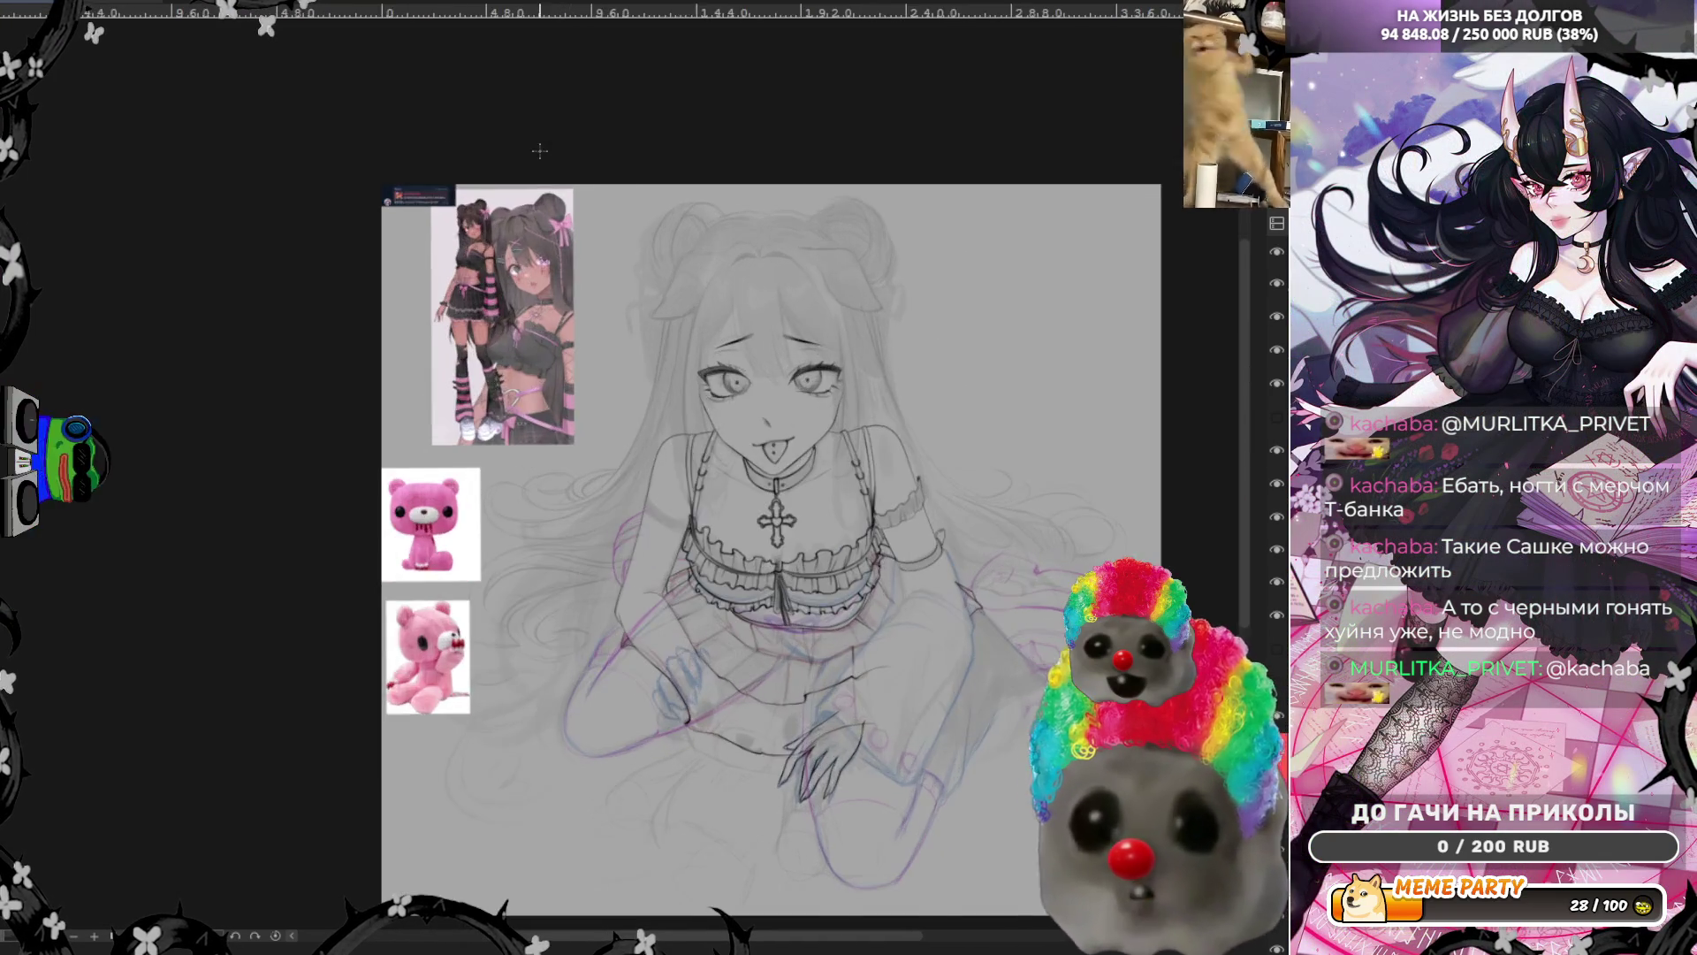
pyautogui.scroll(3, 386, 152)
pyautogui.scroll(2, 386, 153)
pyautogui.scroll(2, 386, 152)
pyautogui.scroll(2, 539, 221)
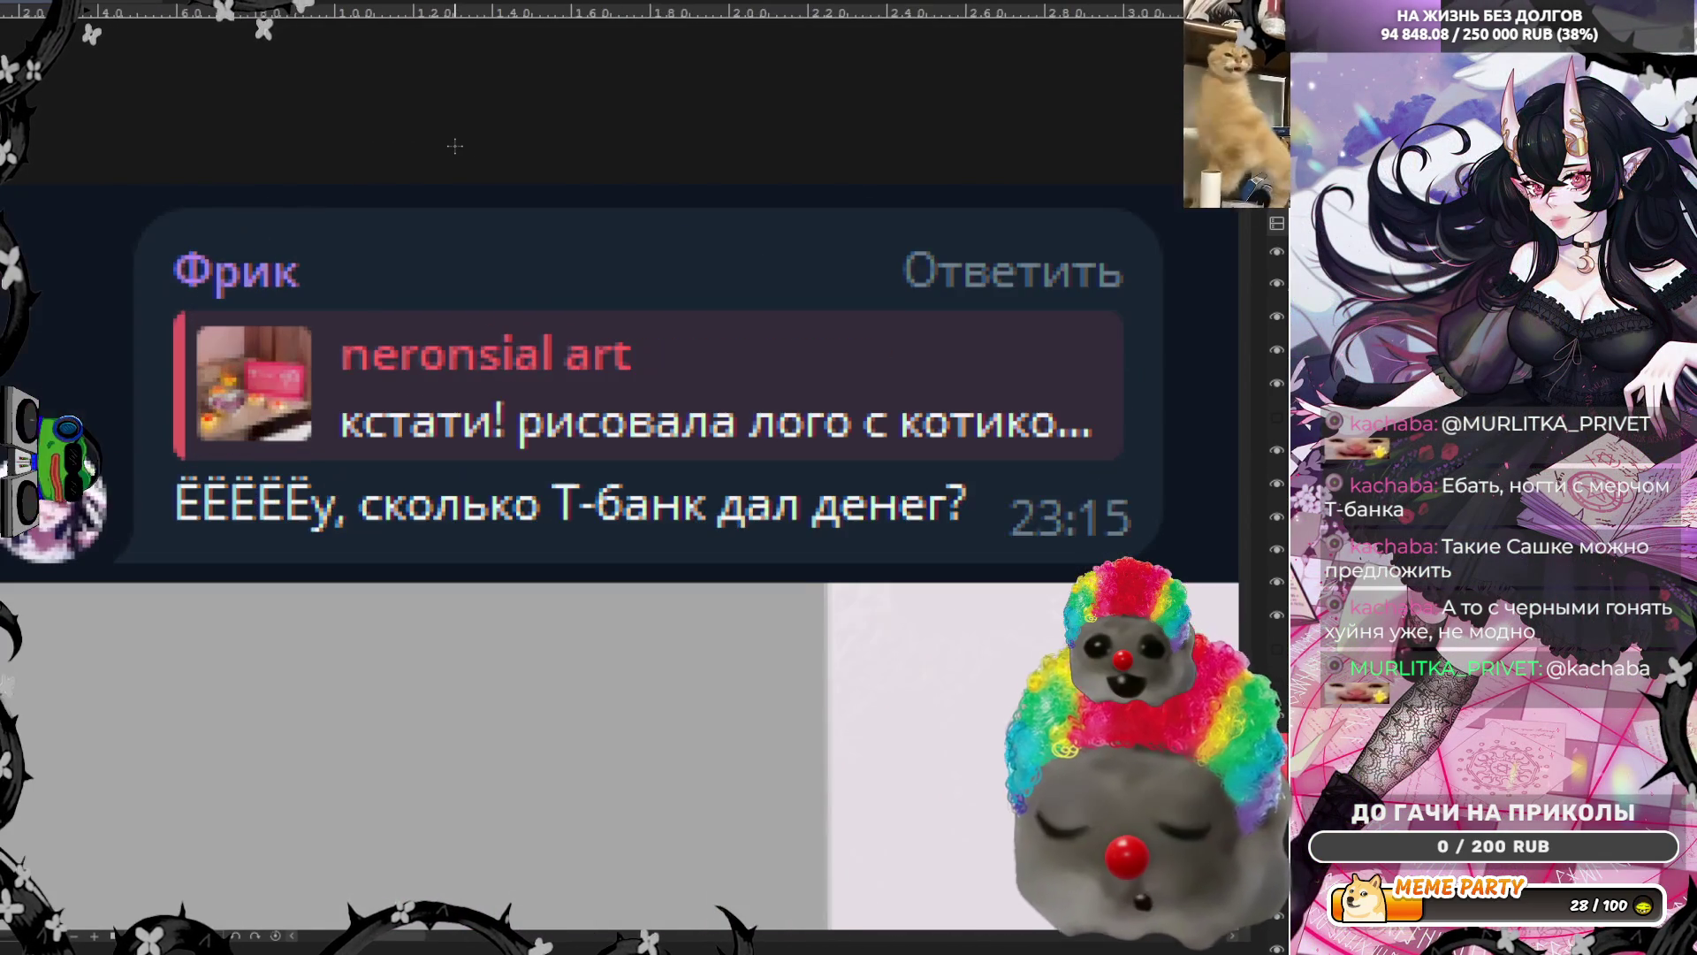
pyautogui.scroll(1, 374, 157)
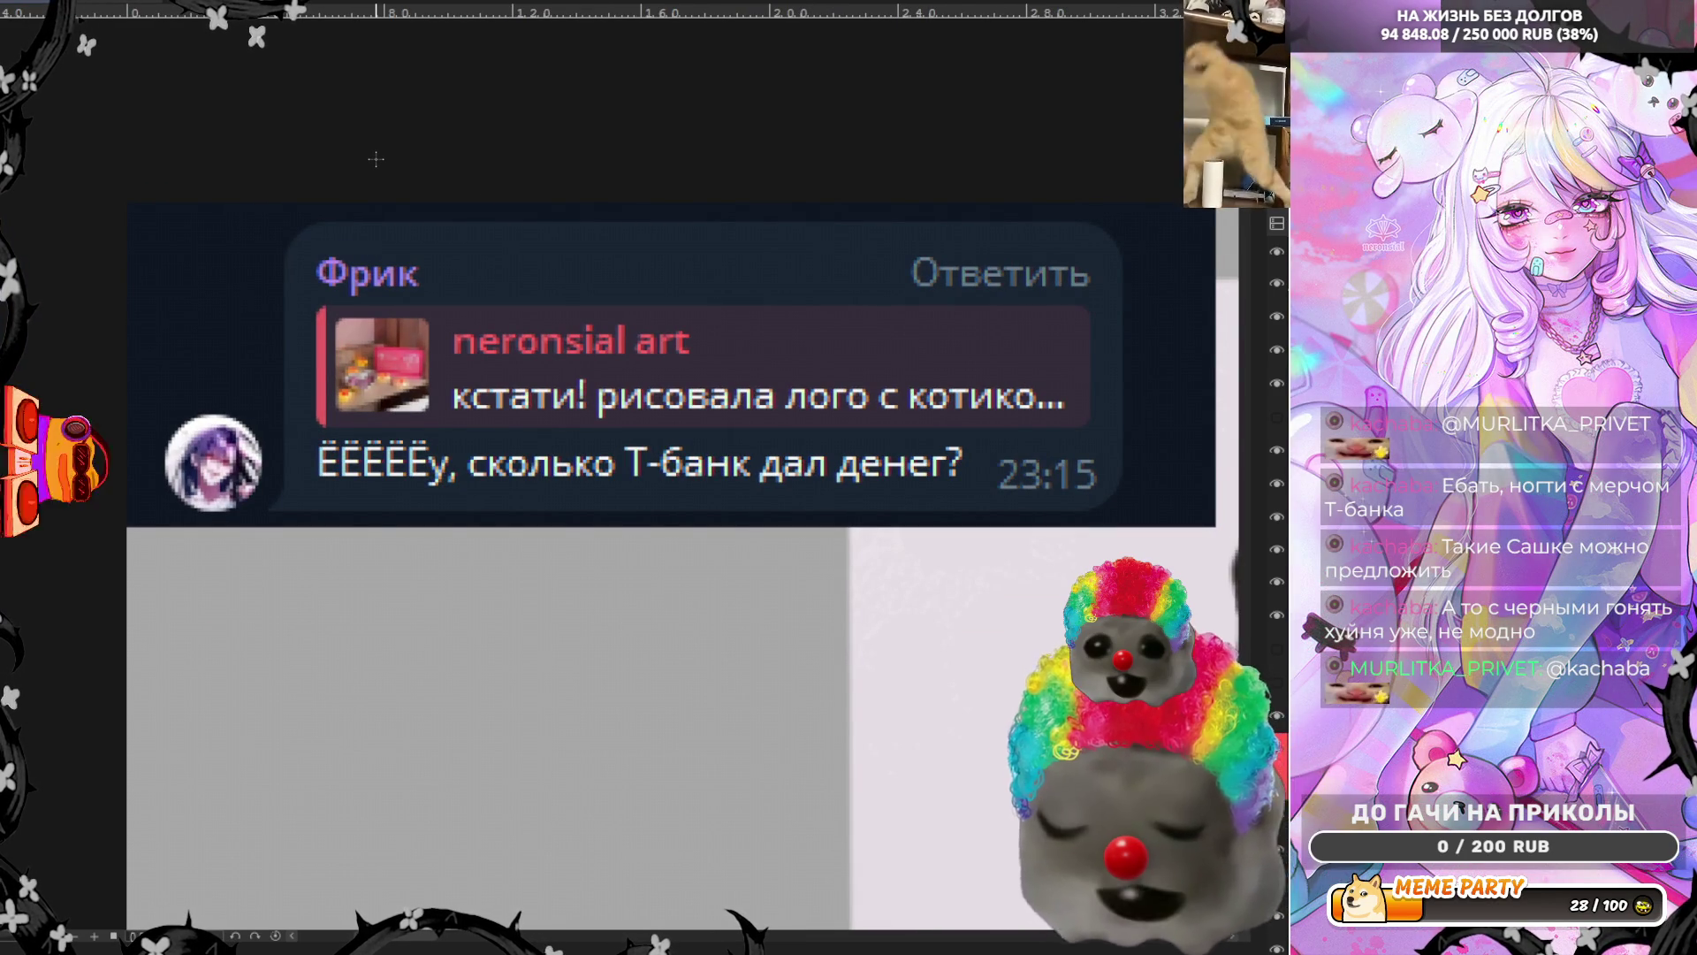
# Undo to remove the pasted chat message image from the canvas
pyautogui.hotkey('ctrl', 'z')
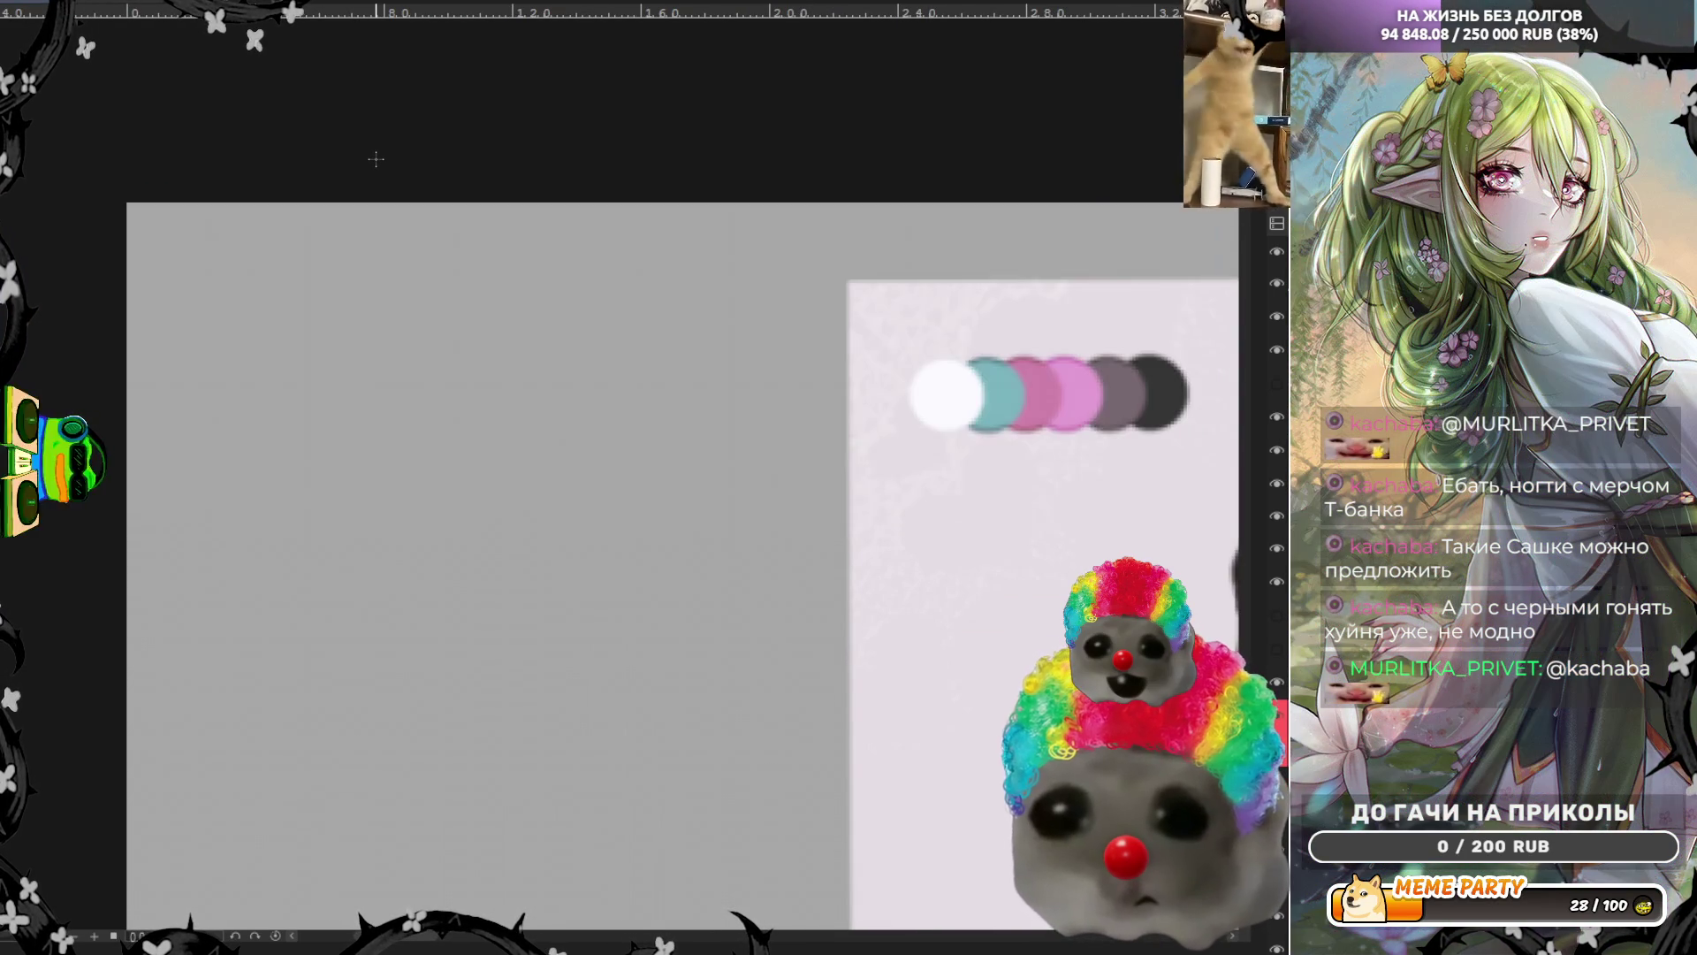
pyautogui.scroll(-2, 302, 286)
pyautogui.scroll(-1, 301, 286)
pyautogui.scroll(-1, 301, 285)
pyautogui.scroll(-1, 300, 284)
pyautogui.scroll(-1, 301, 285)
pyautogui.scroll(2, 659, 709)
pyautogui.scroll(-1, 659, 710)
pyautogui.scroll(2, 659, 710)
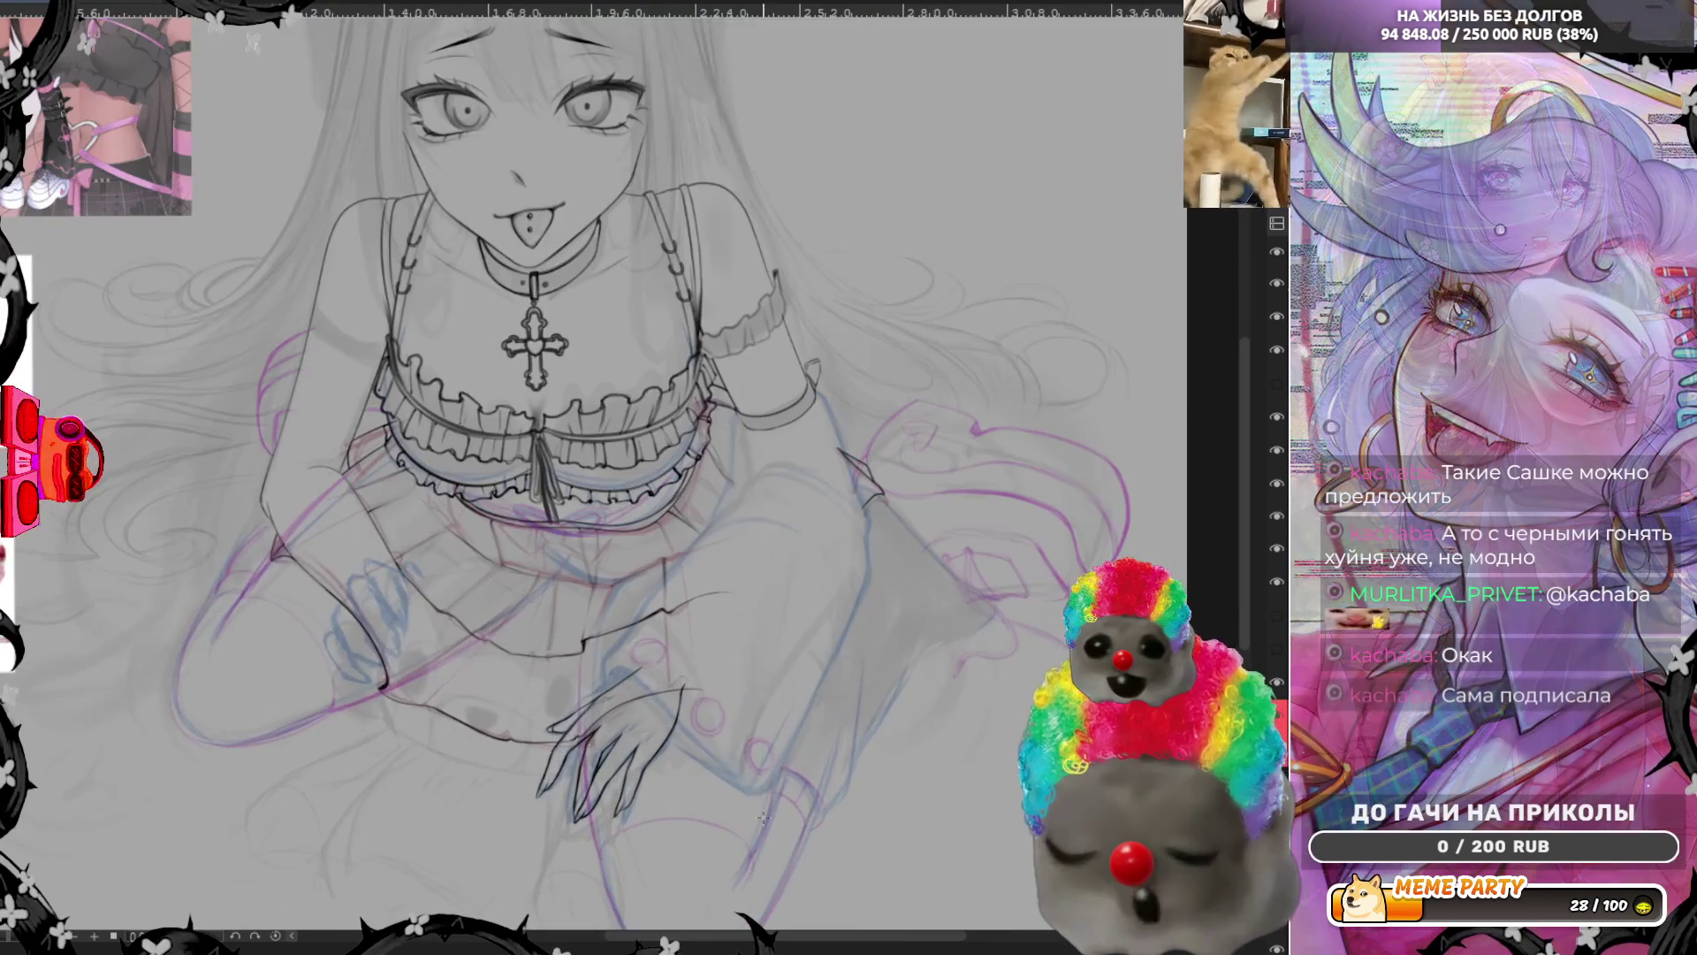
pyautogui.scroll(1, 659, 710)
pyautogui.scroll(1, 763, 816)
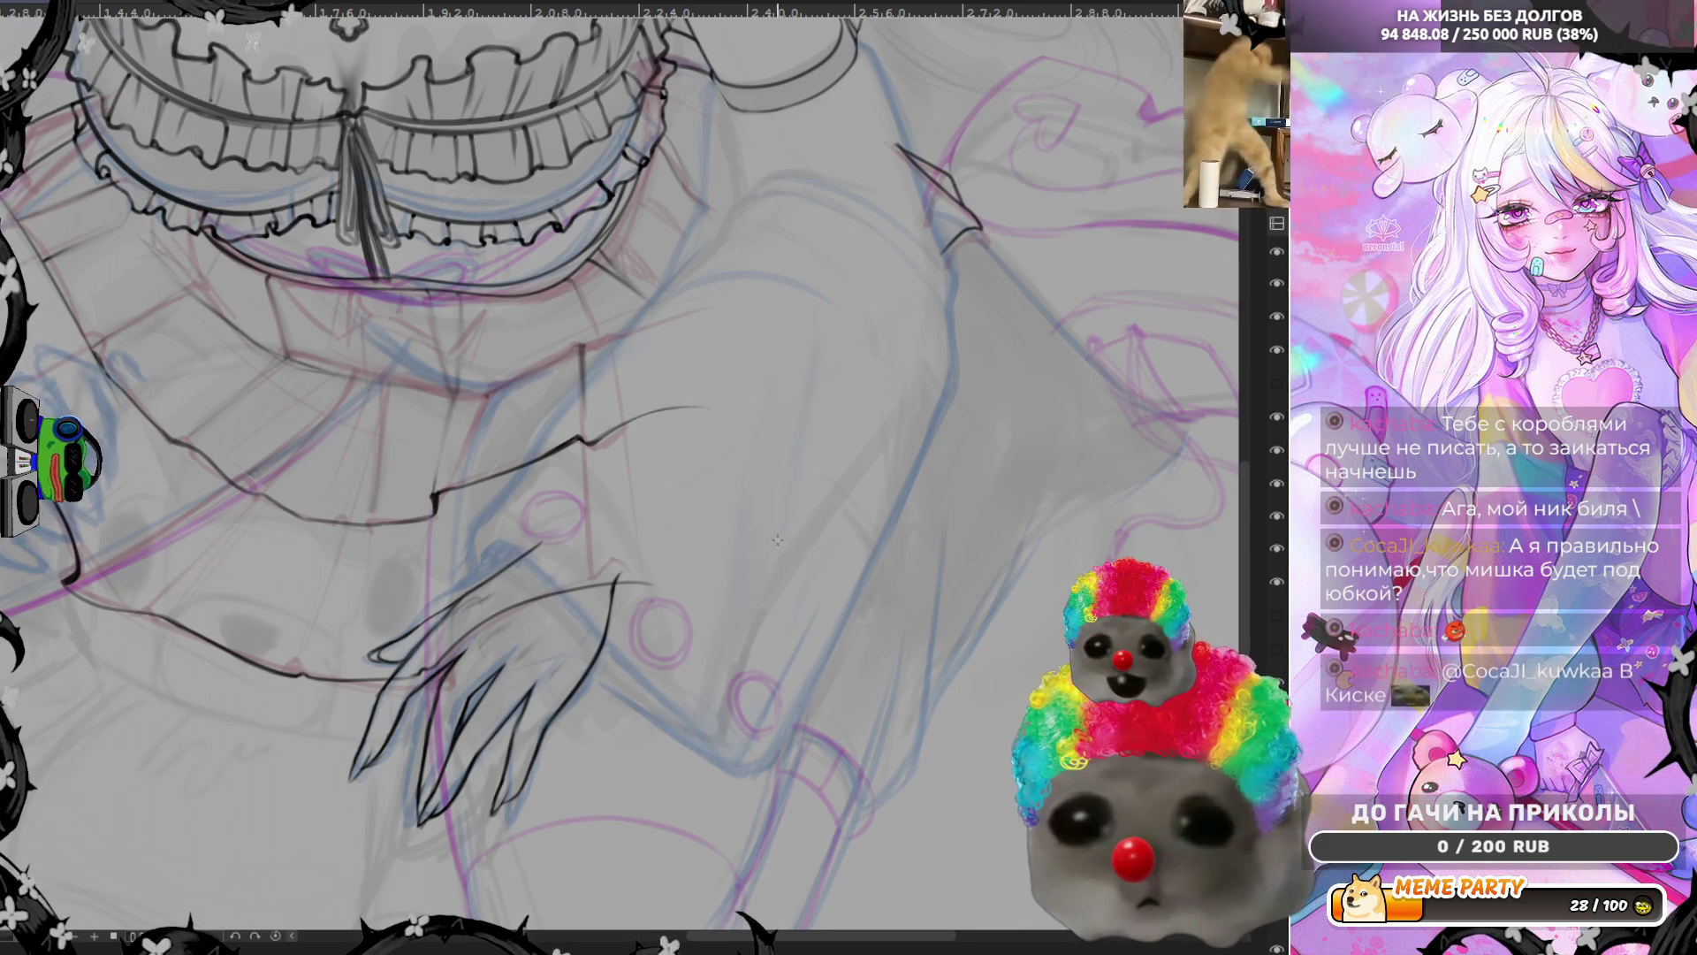
pyautogui.scroll(-2, 773, 531)
pyautogui.scroll(2, 531, 583)
pyautogui.scroll(2, 435, 619)
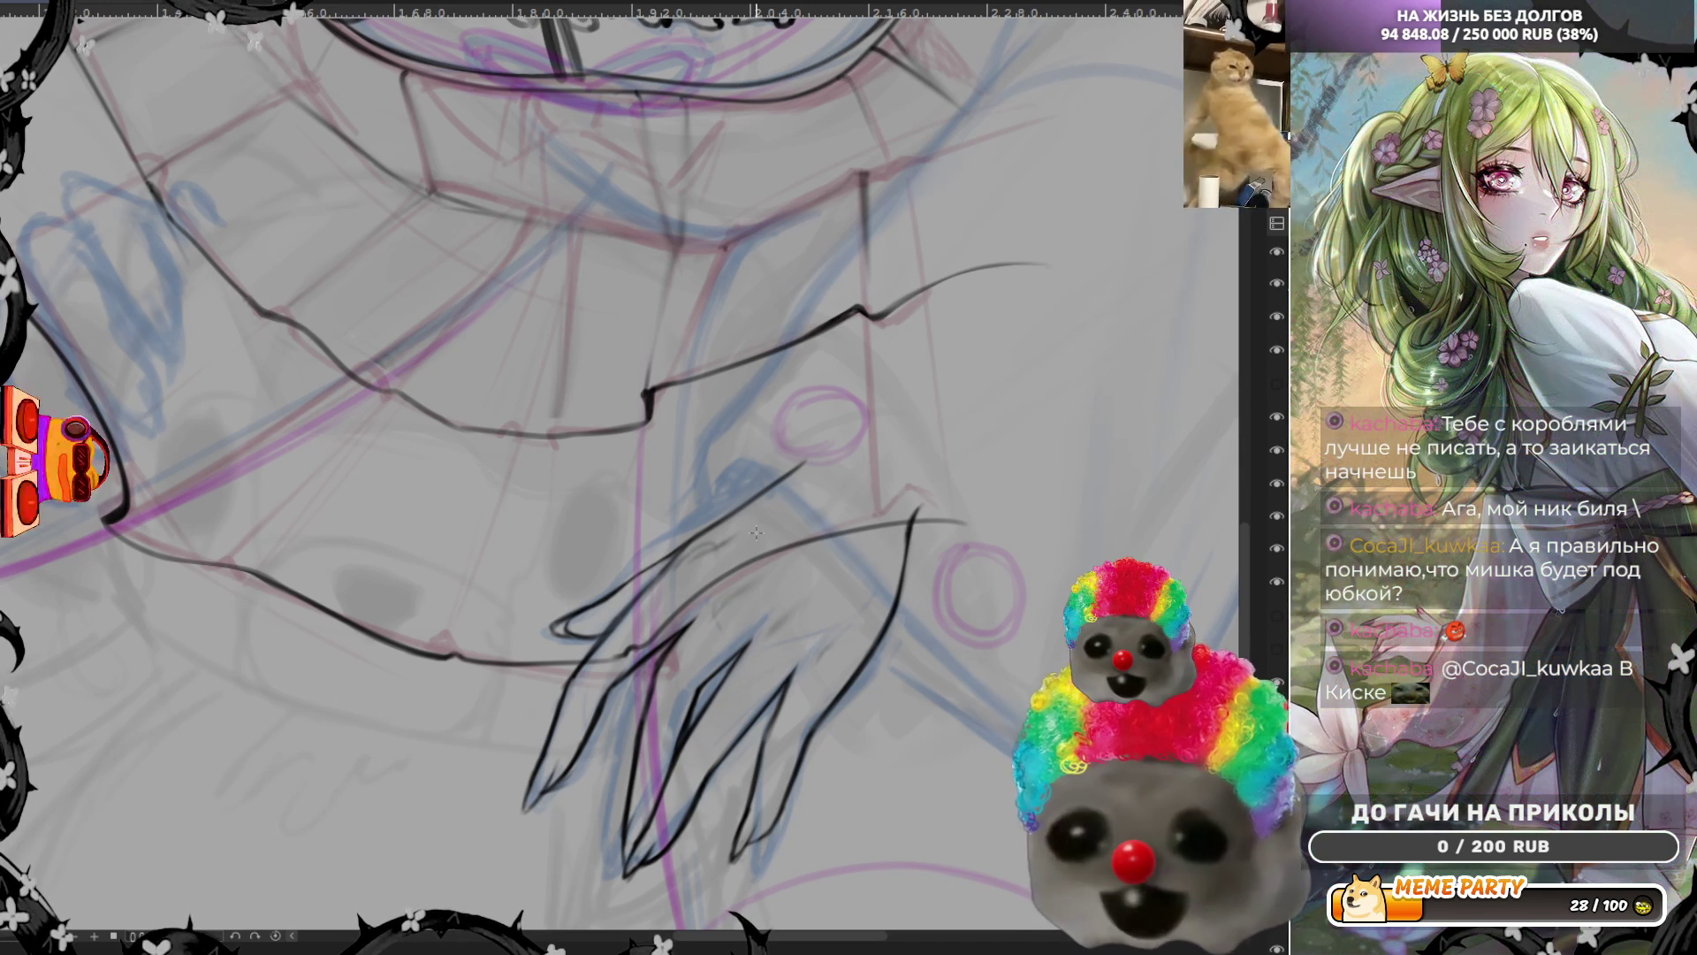
pyautogui.scroll(-1, 756, 531)
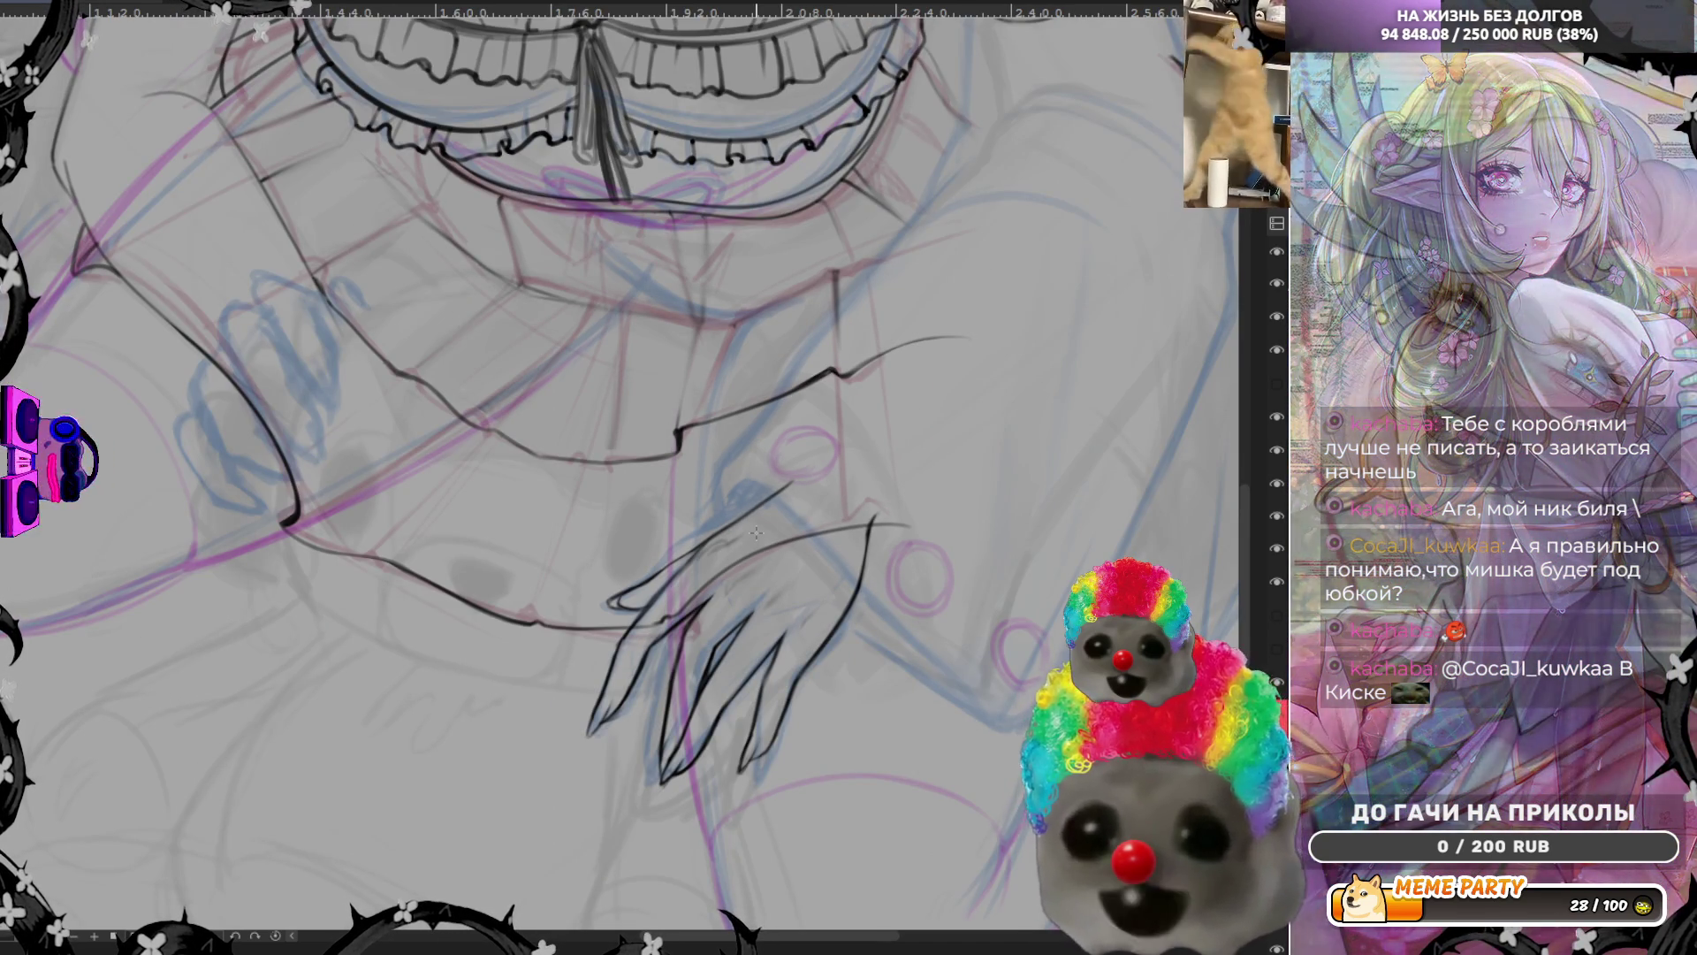
pyautogui.scroll(-2, 716, 530)
pyautogui.scroll(1, 586, 459)
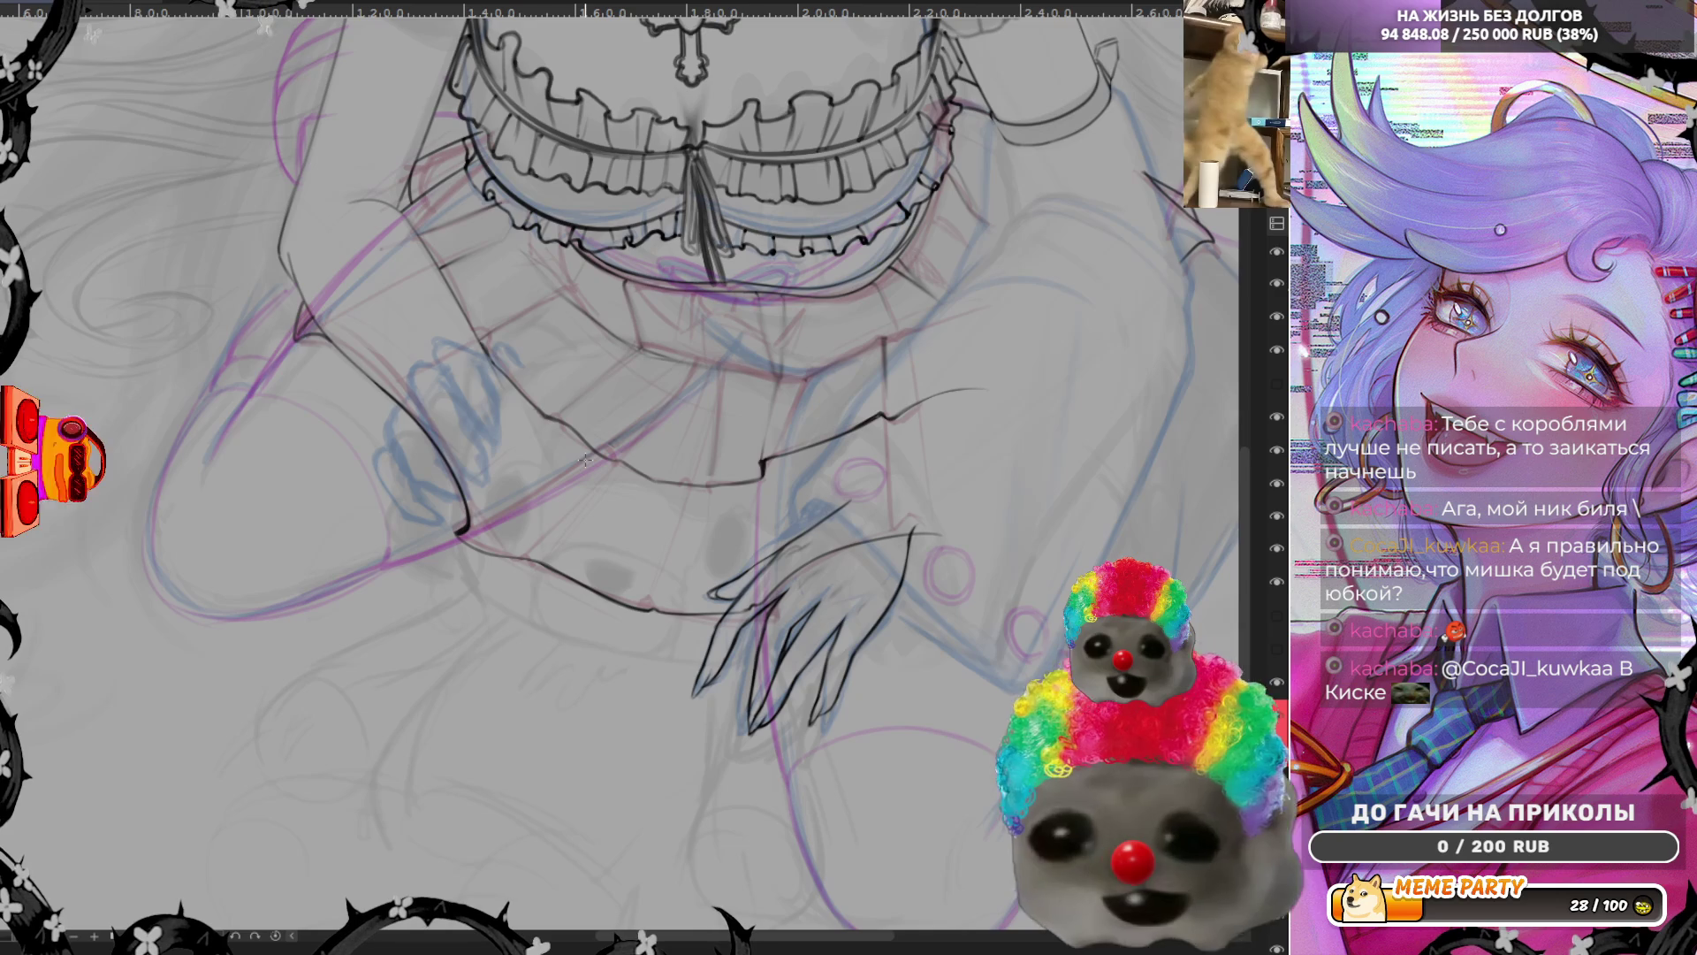
pyautogui.scroll(-1, 585, 461)
pyautogui.scroll(-1, 663, 531)
pyautogui.scroll(2, 869, 641)
pyautogui.scroll(1, 870, 641)
pyautogui.scroll(2, 788, 648)
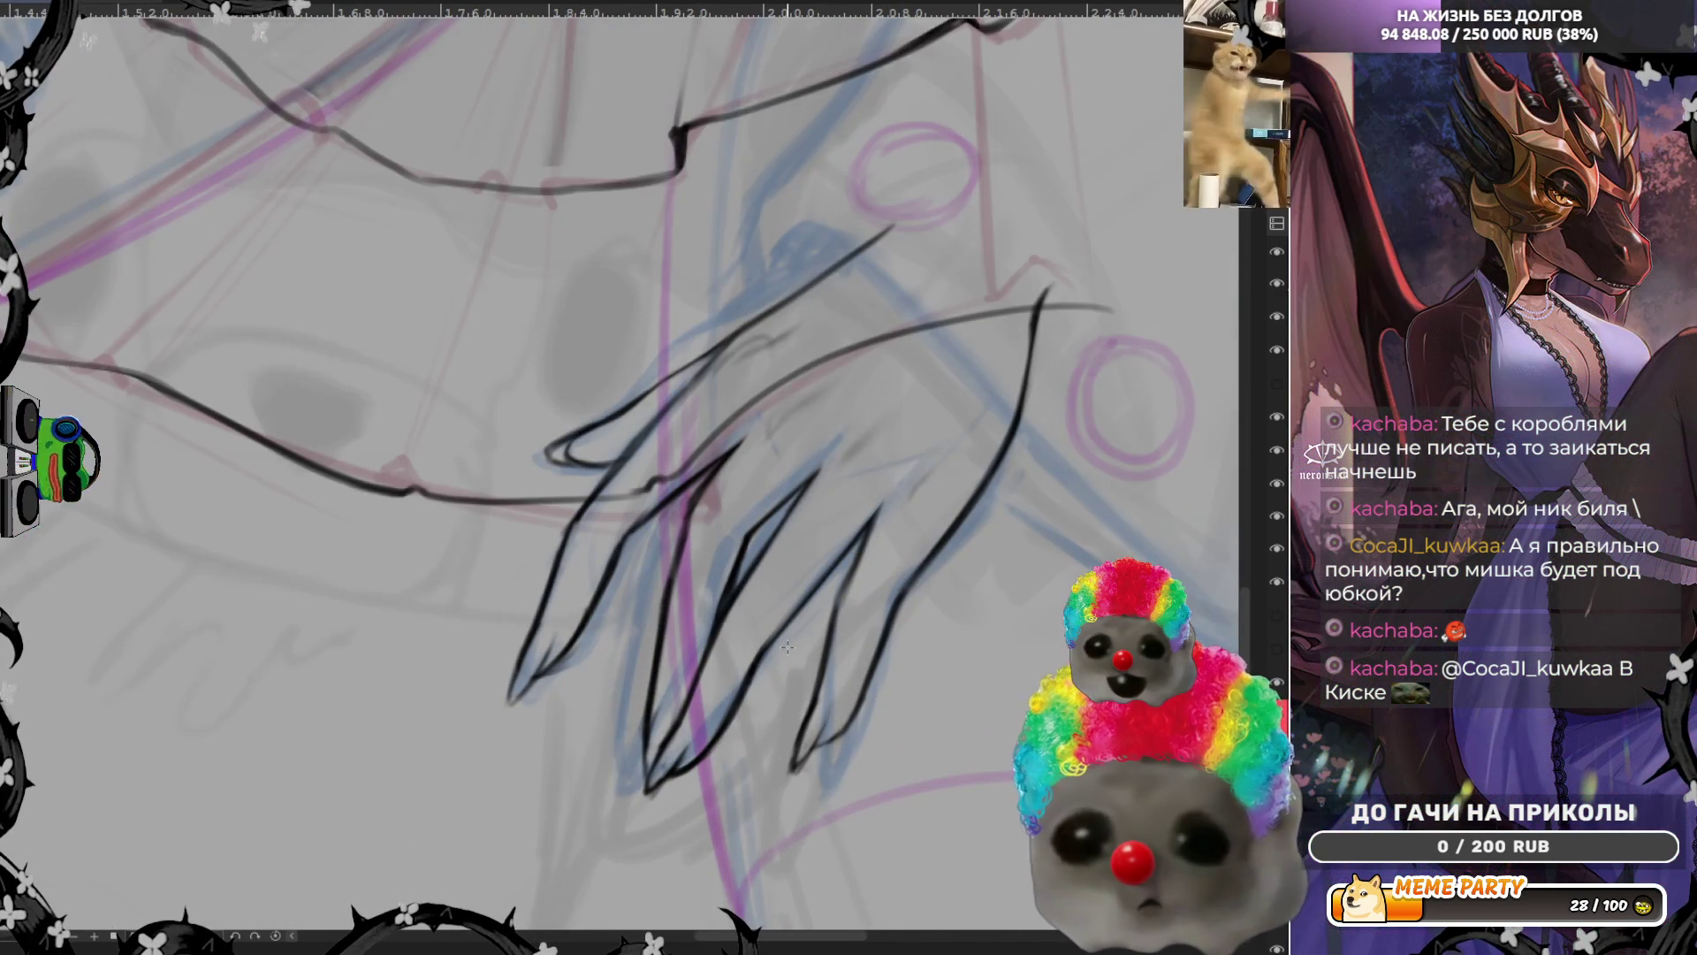
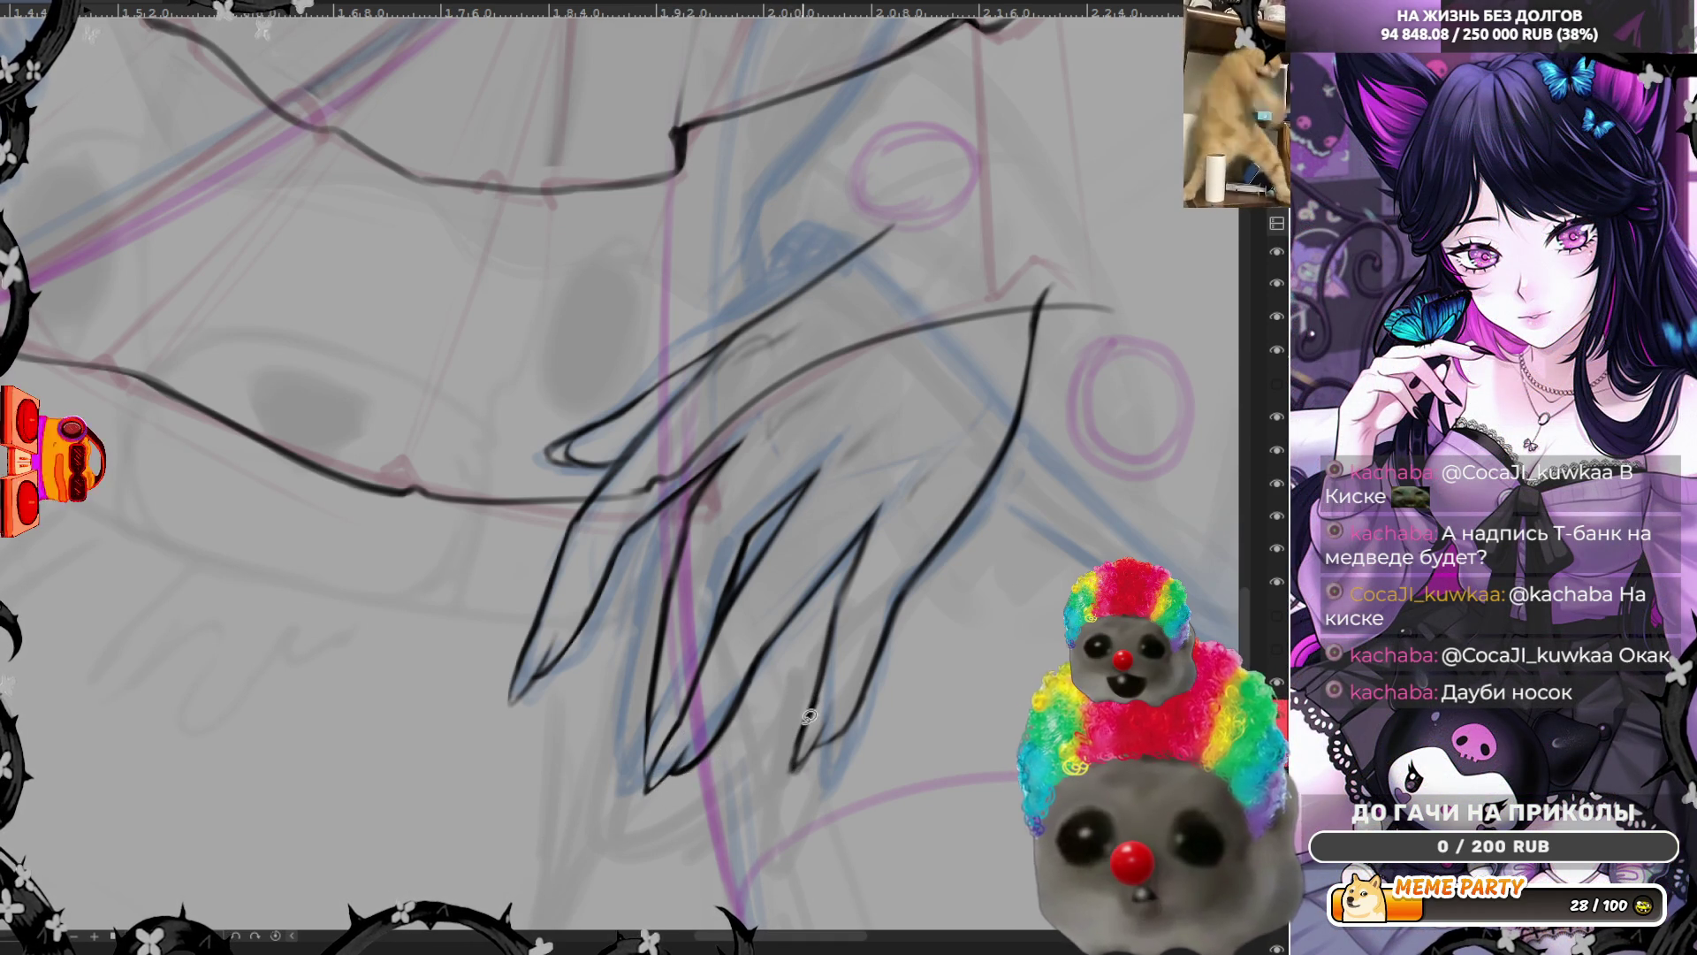
# Ink two short hand lines, then trace the rightmost finger and reinforce it bolder
pyautogui.moveTo(804, 764); pyautogui.dragTo(794, 734)
pyautogui.moveTo(816, 693); pyautogui.dragTo(795, 765)
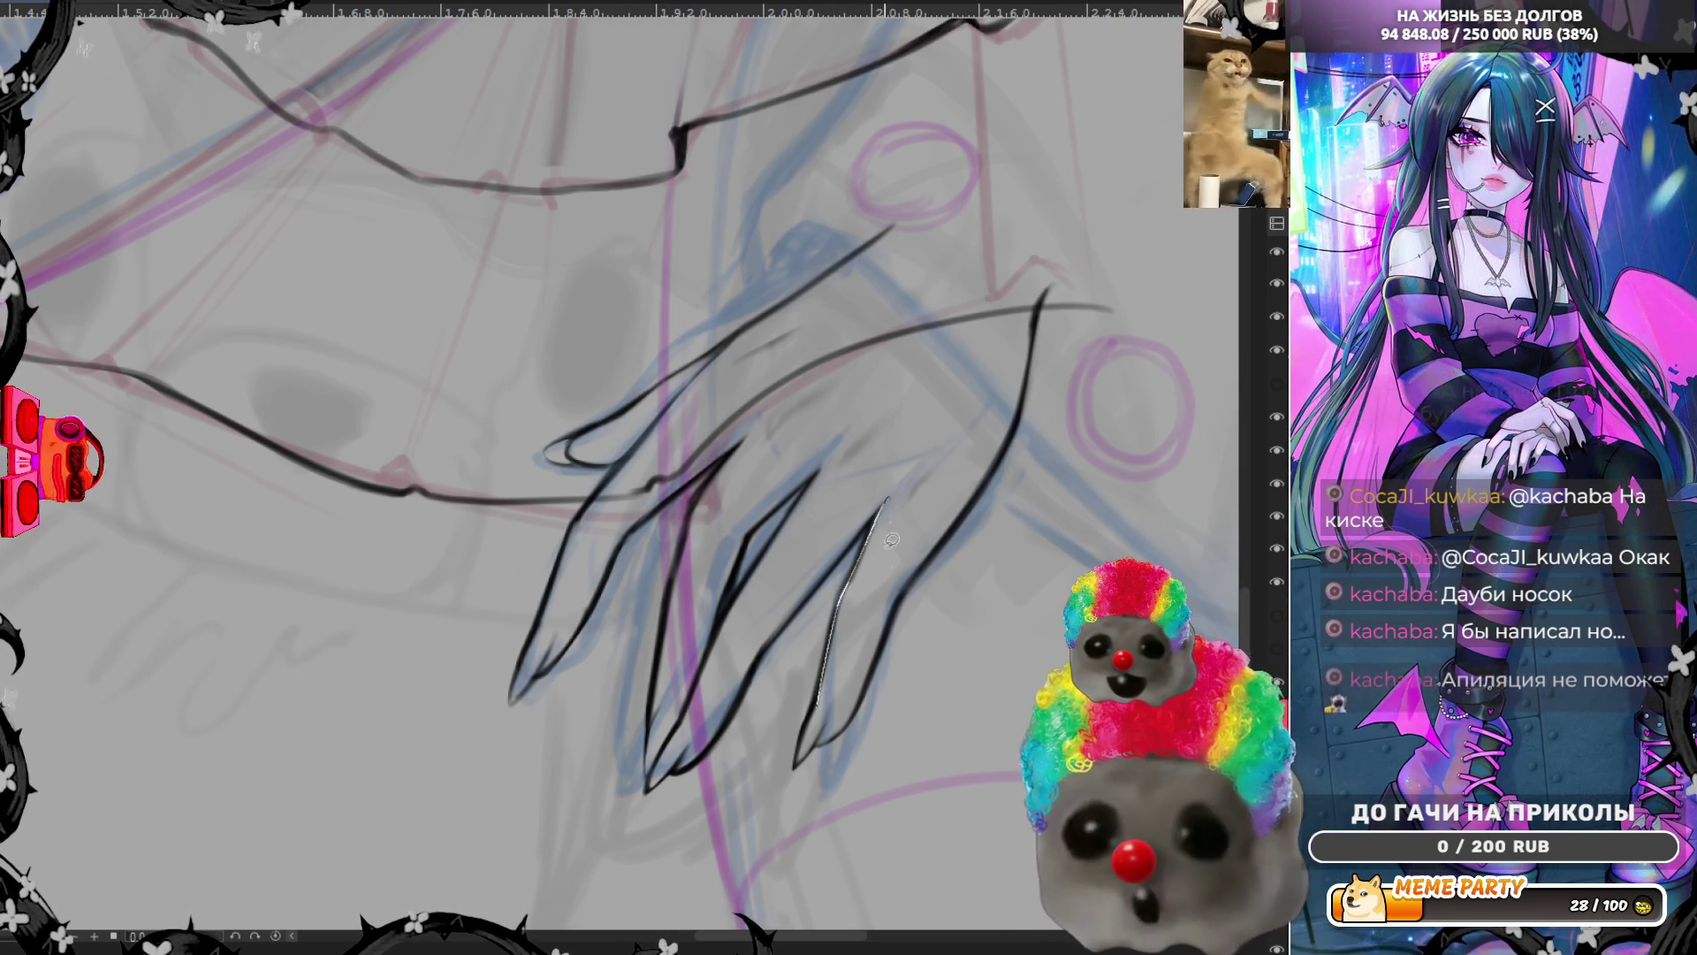
pyautogui.moveTo(871, 534); pyautogui.dragTo(849, 718)
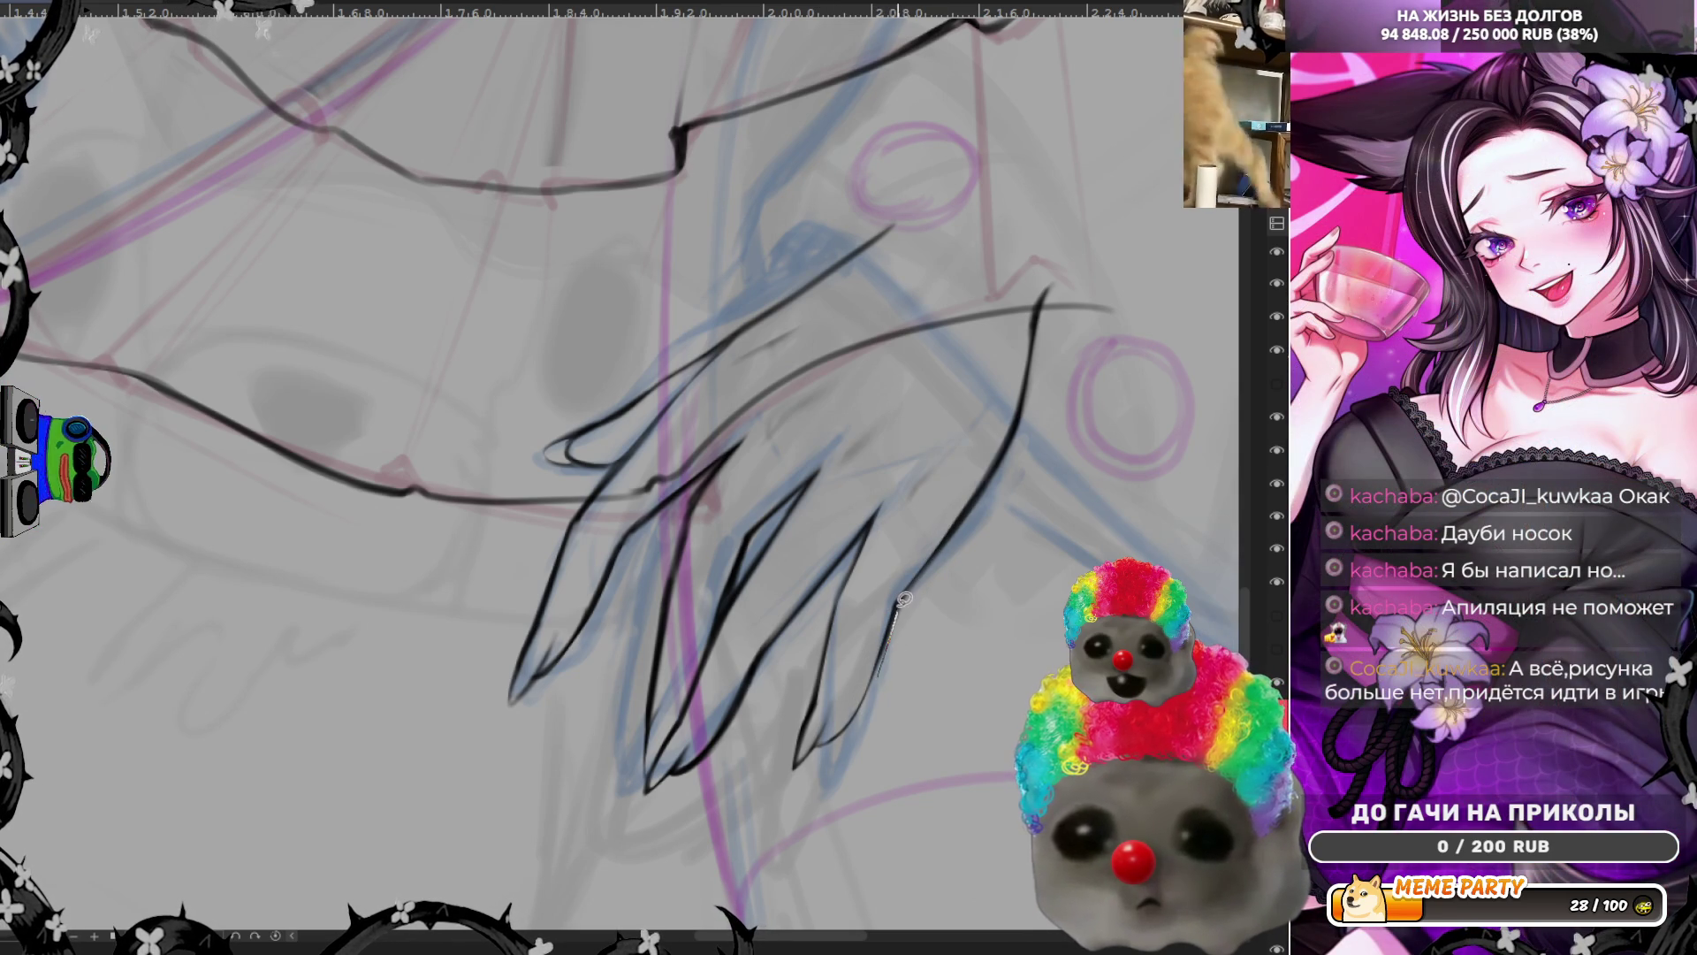
pyautogui.moveTo(1037, 313); pyautogui.dragTo(910, 594)
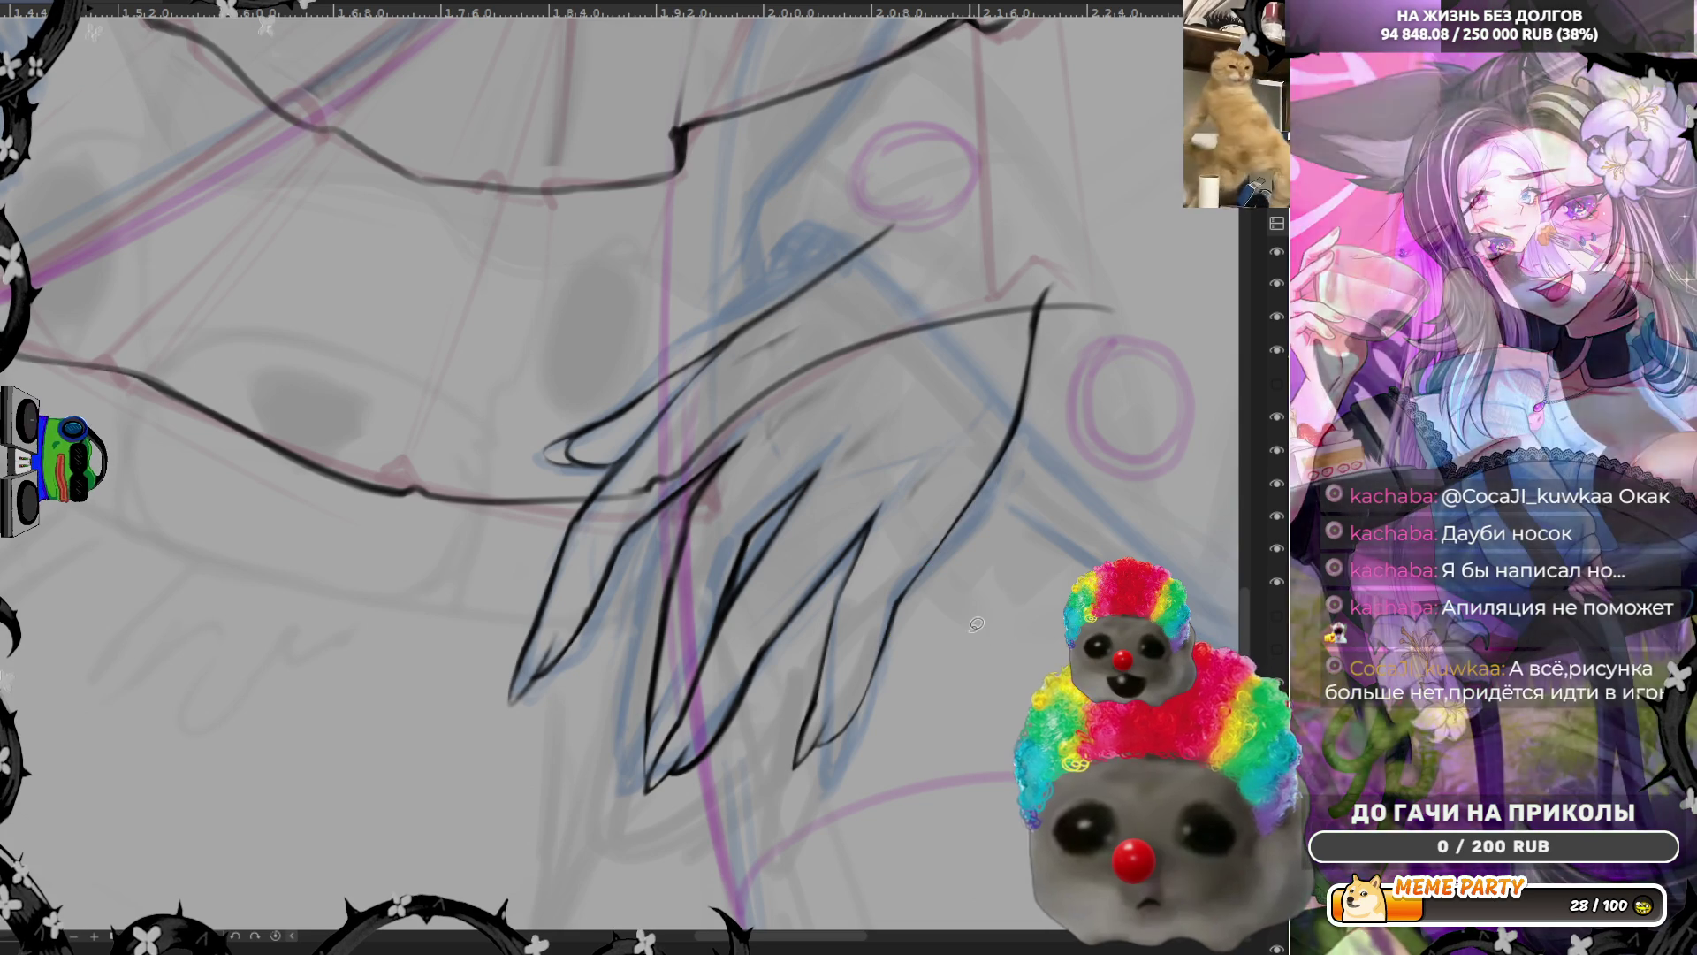
pyautogui.scroll(-1, 991, 600)
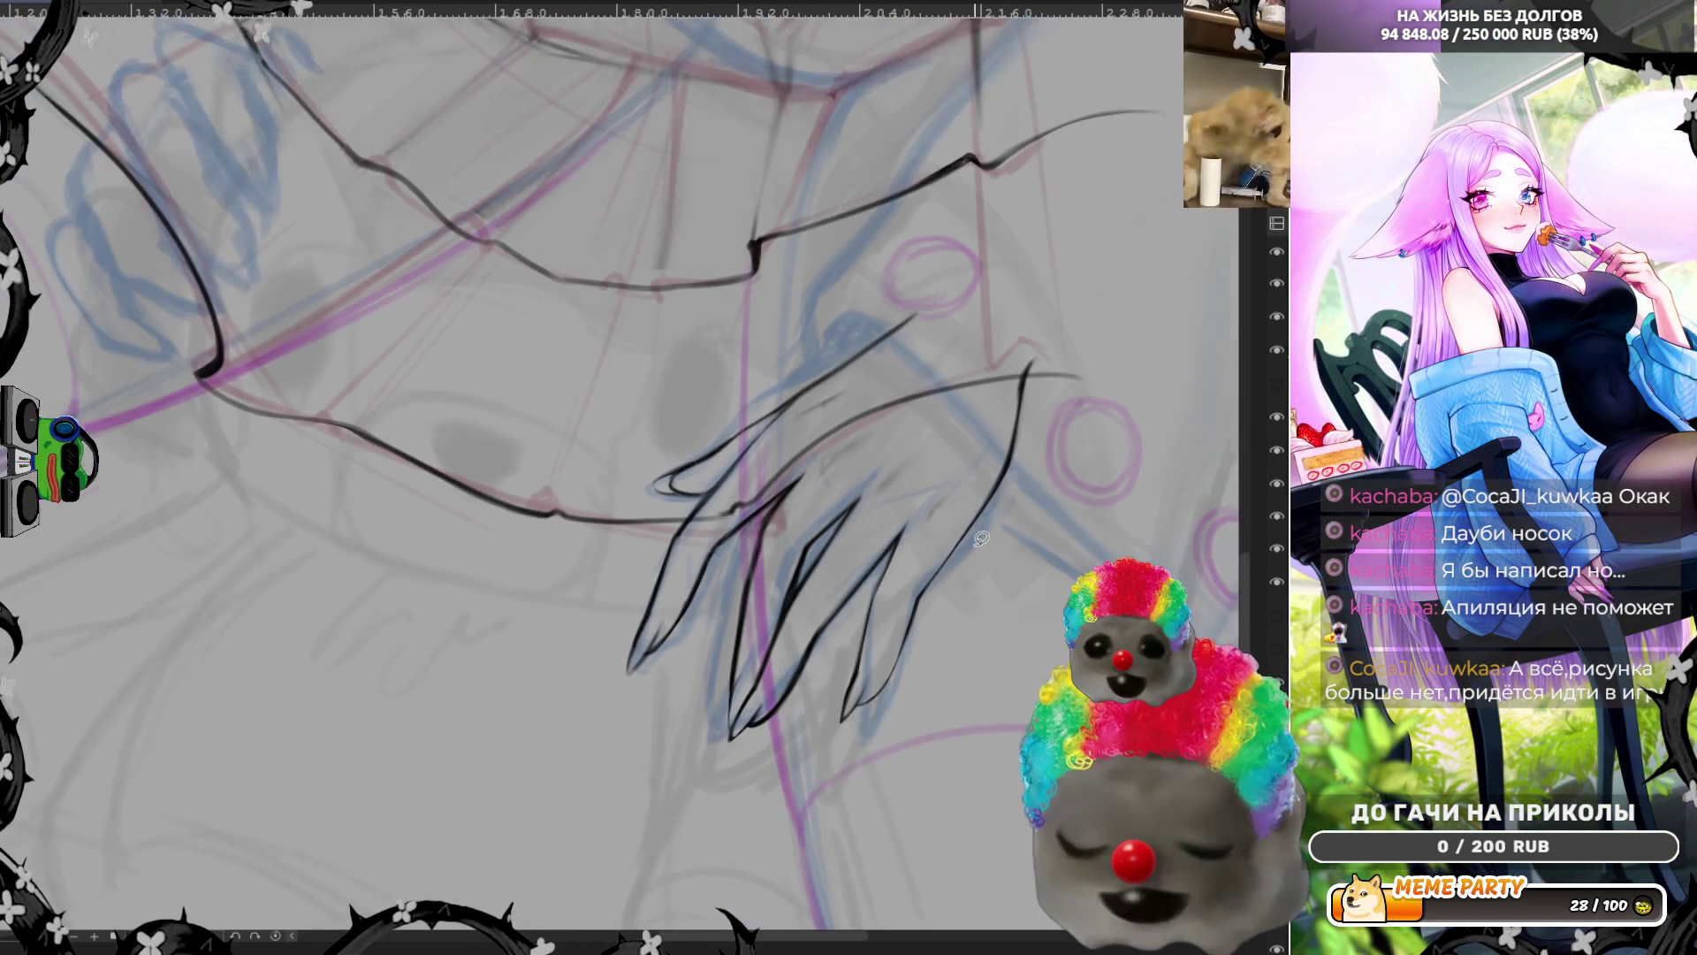
pyautogui.scroll(-1, 981, 570)
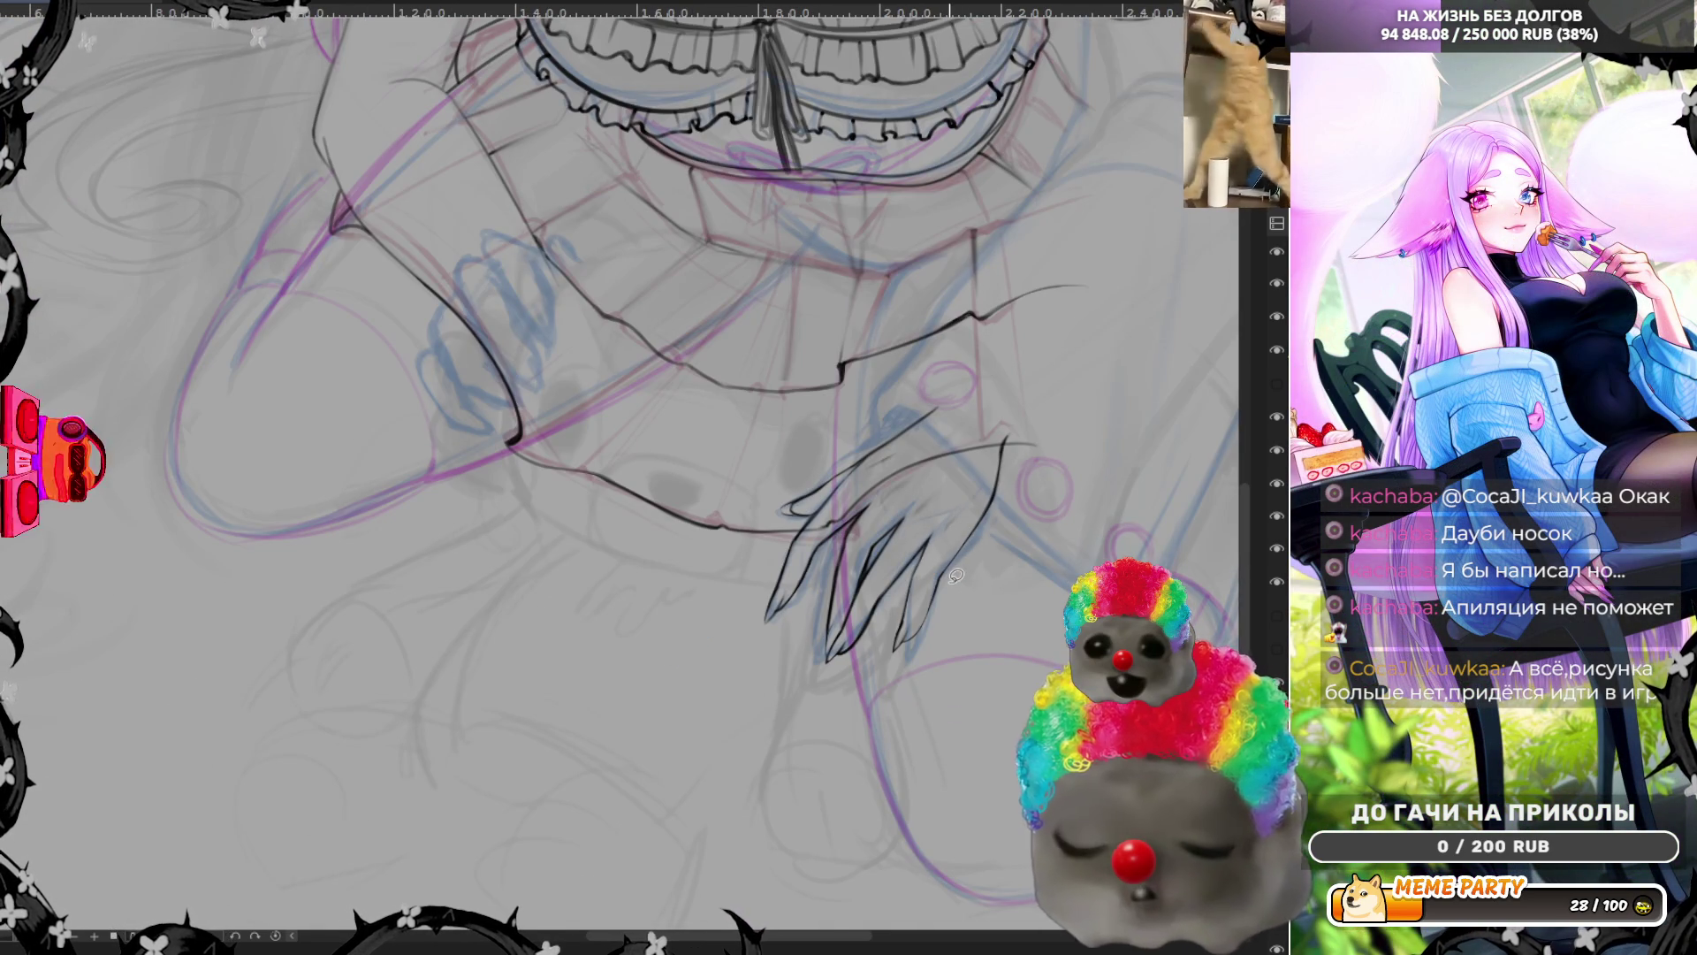
pyautogui.scroll(1, 955, 575)
pyautogui.scroll(1, 935, 573)
pyautogui.scroll(1, 916, 571)
pyautogui.scroll(1, 890, 566)
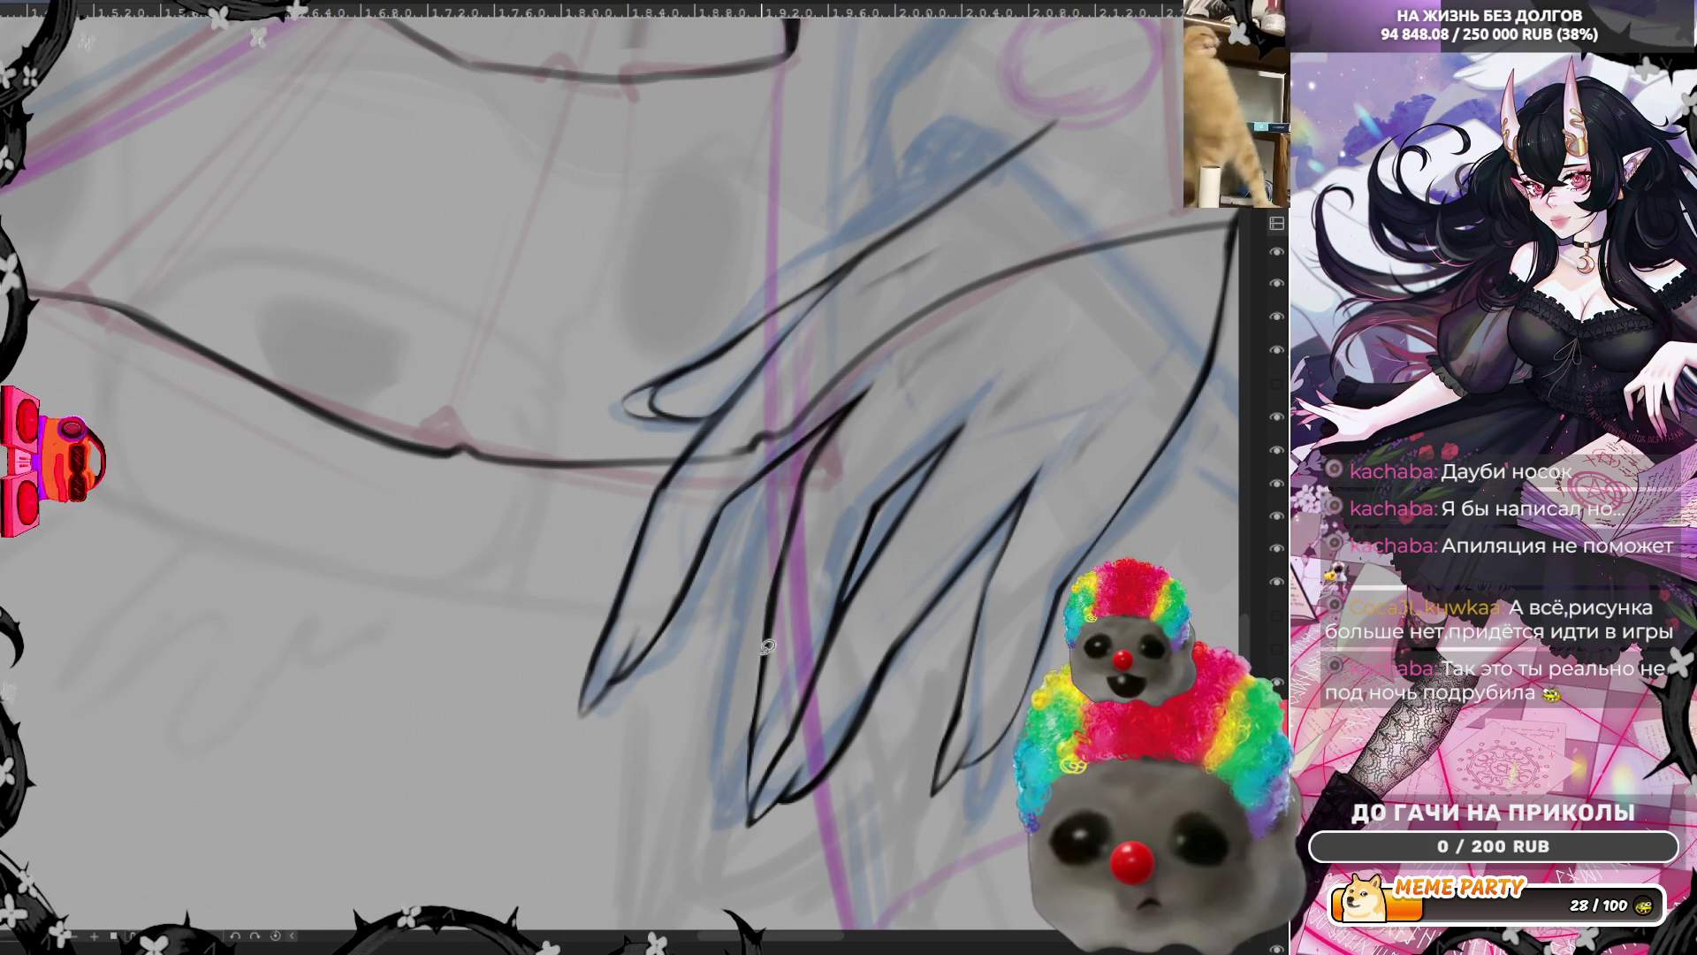
# Add a thin inked line to the hand
pyautogui.moveTo(758, 590); pyautogui.dragTo(735, 716)
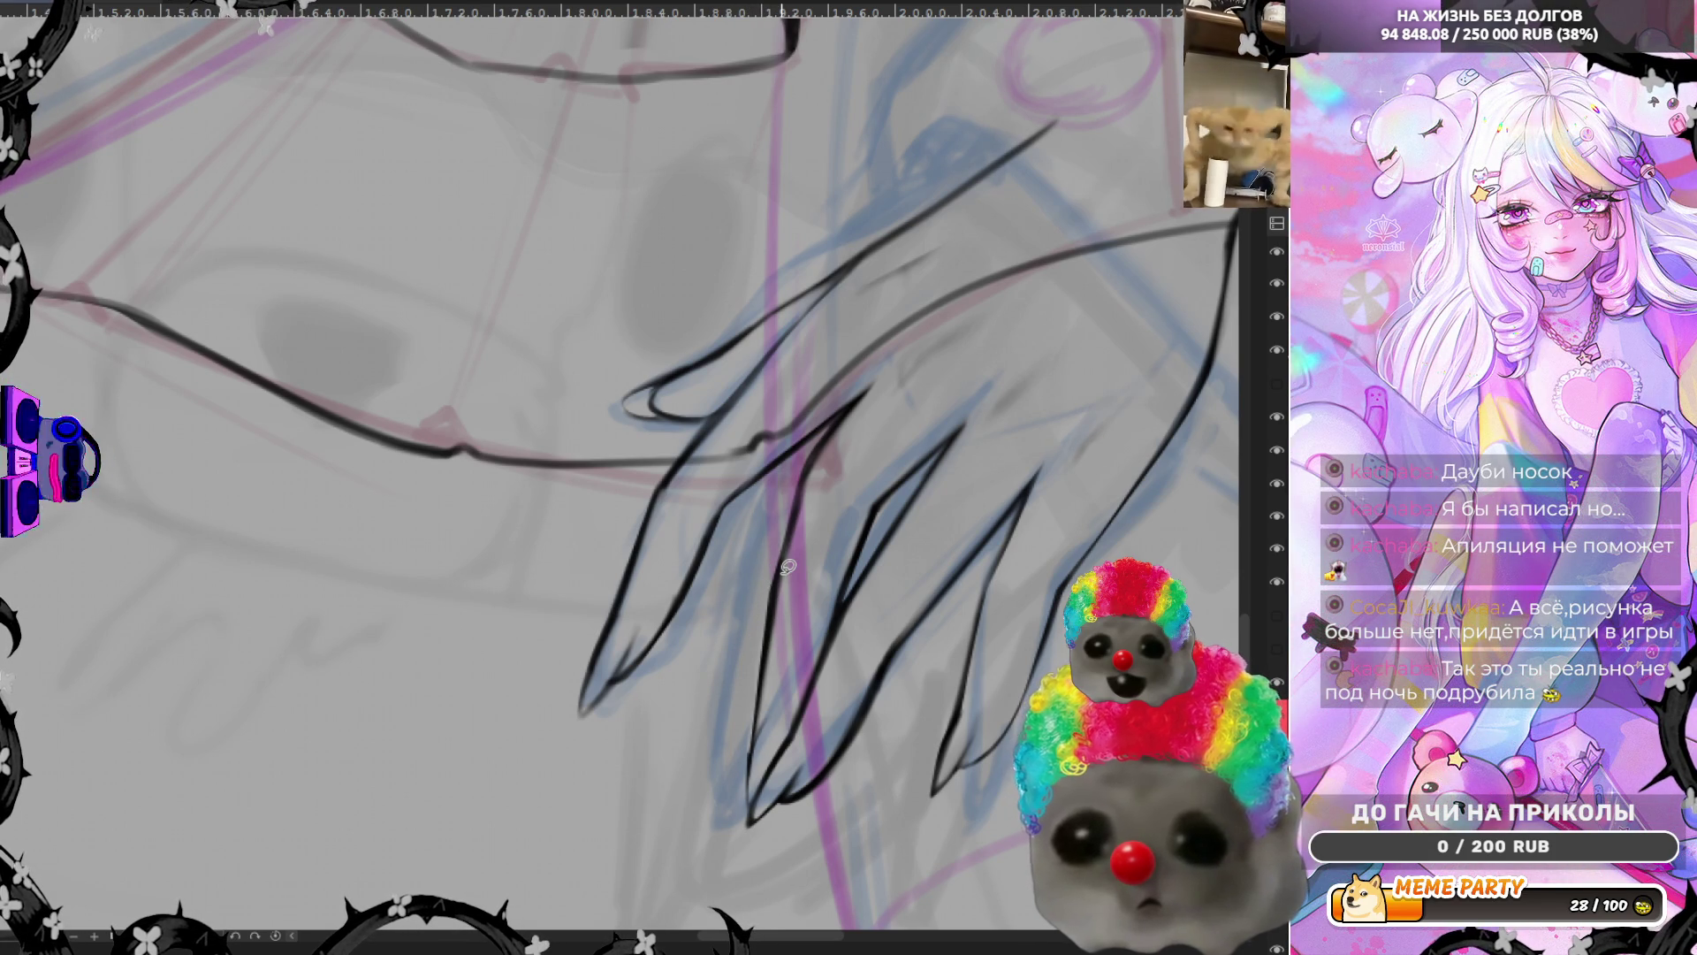
pyautogui.scroll(-2, 787, 569)
pyautogui.scroll(-2, 822, 530)
pyautogui.scroll(-2, 863, 501)
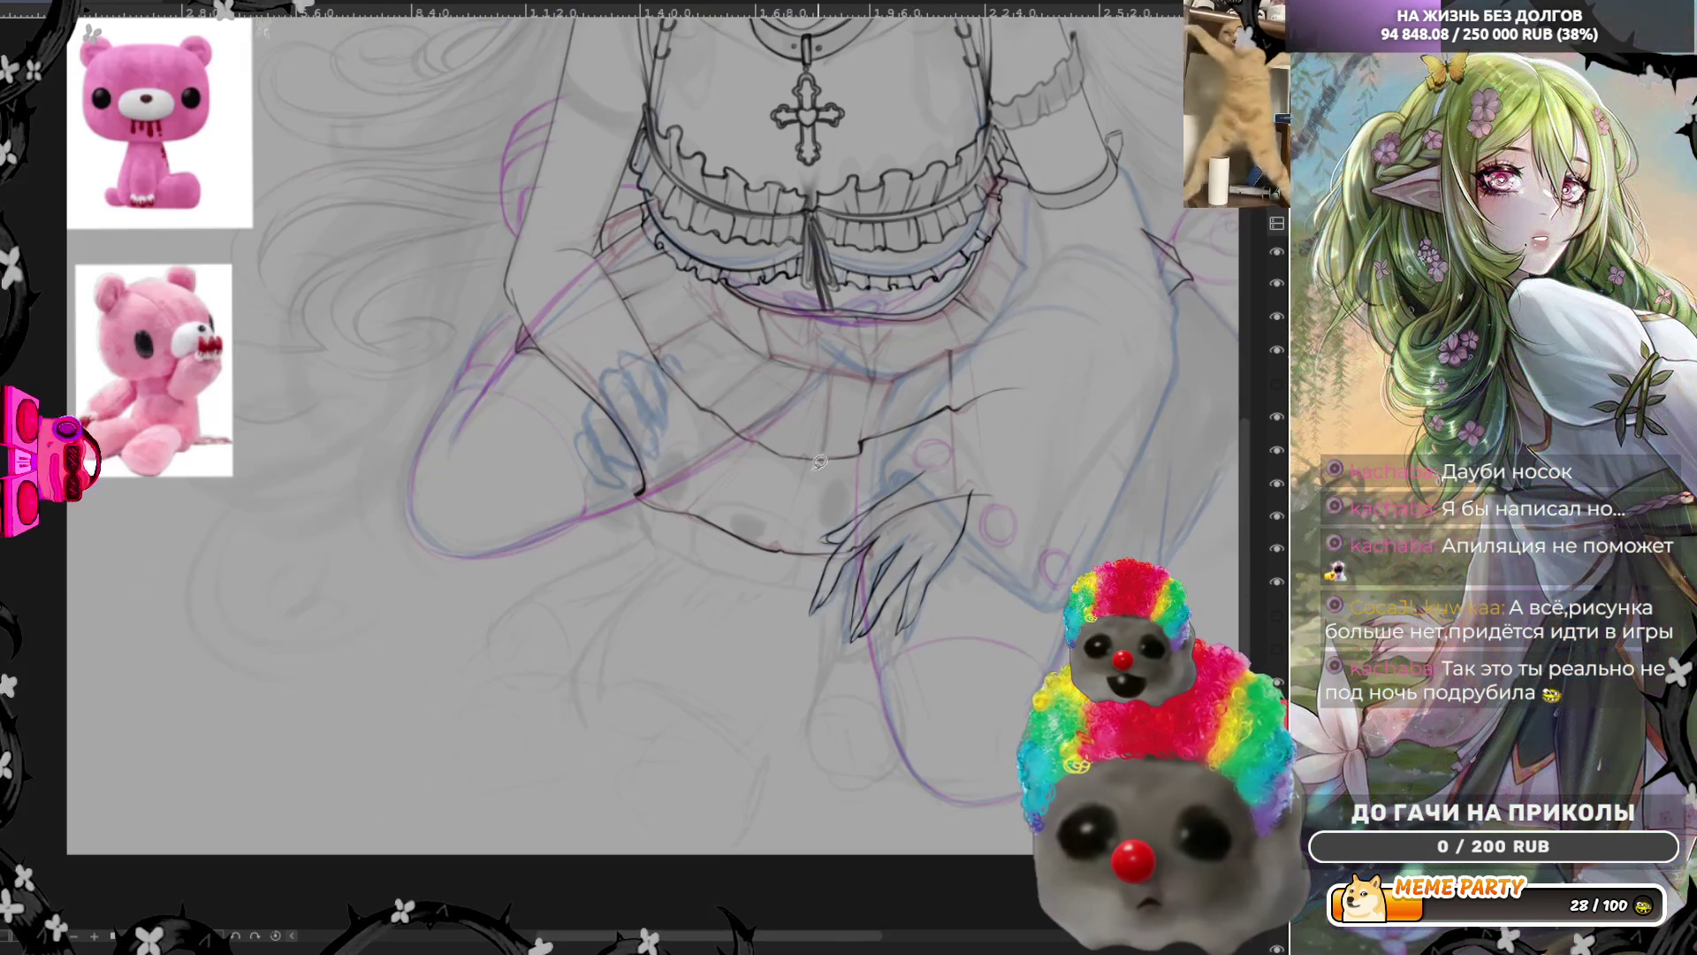
pyautogui.scroll(1, 677, 369)
pyautogui.scroll(-2, 682, 476)
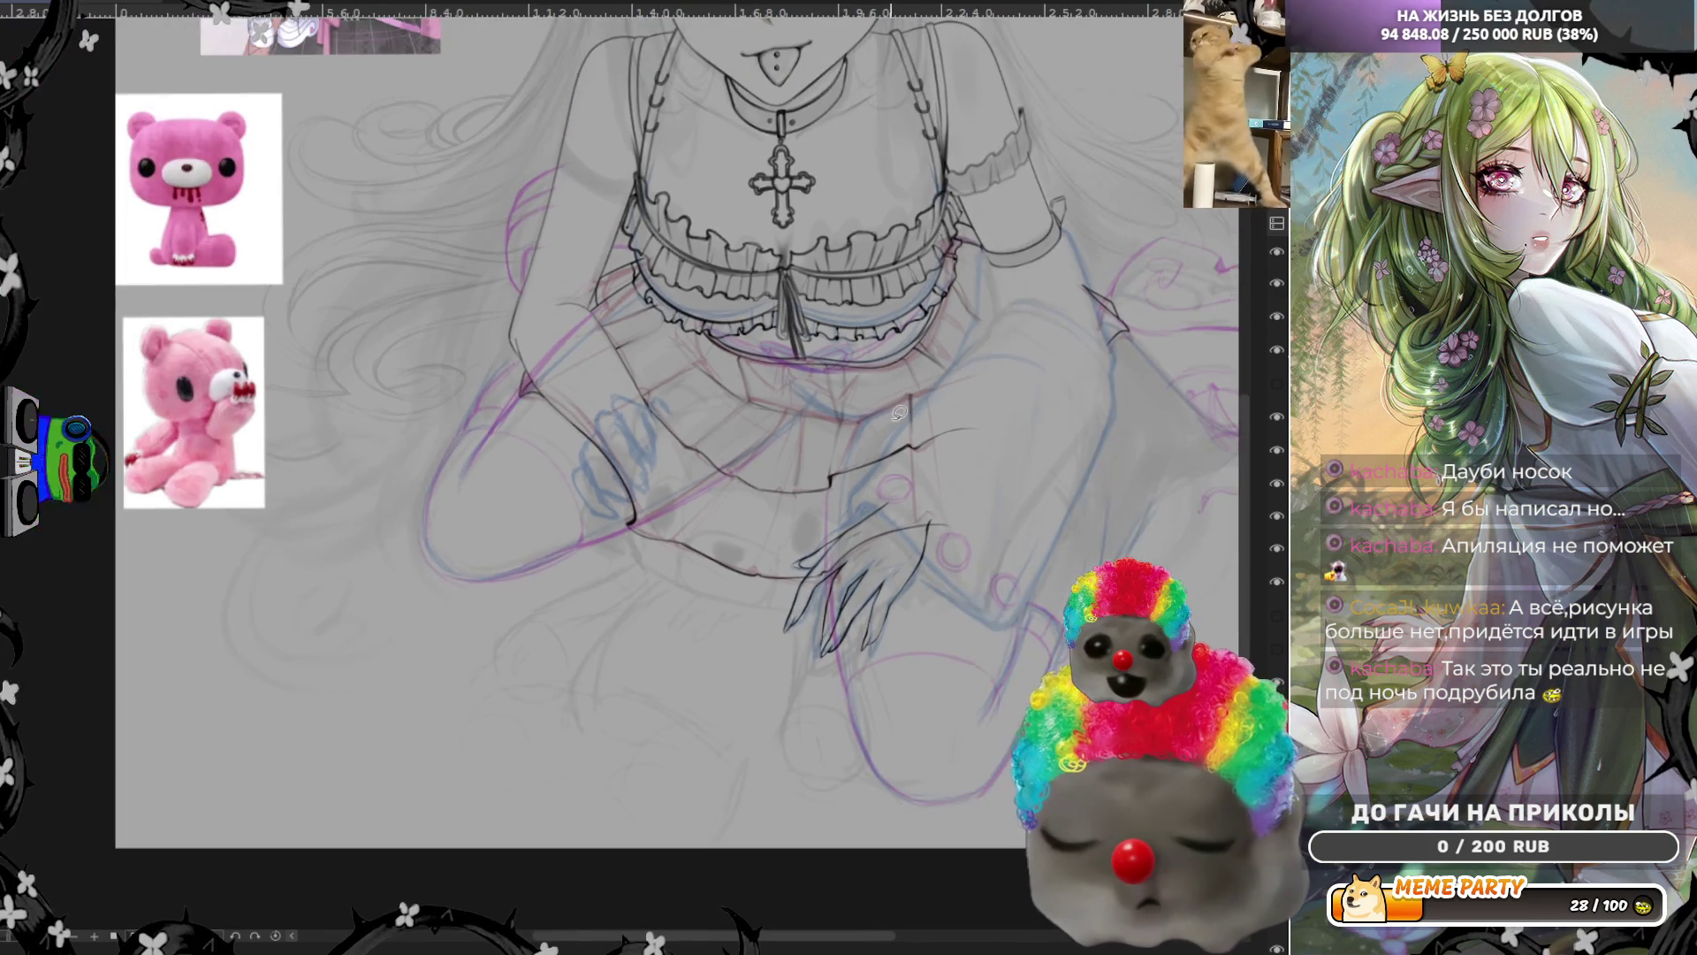
pyautogui.scroll(1, 637, 523)
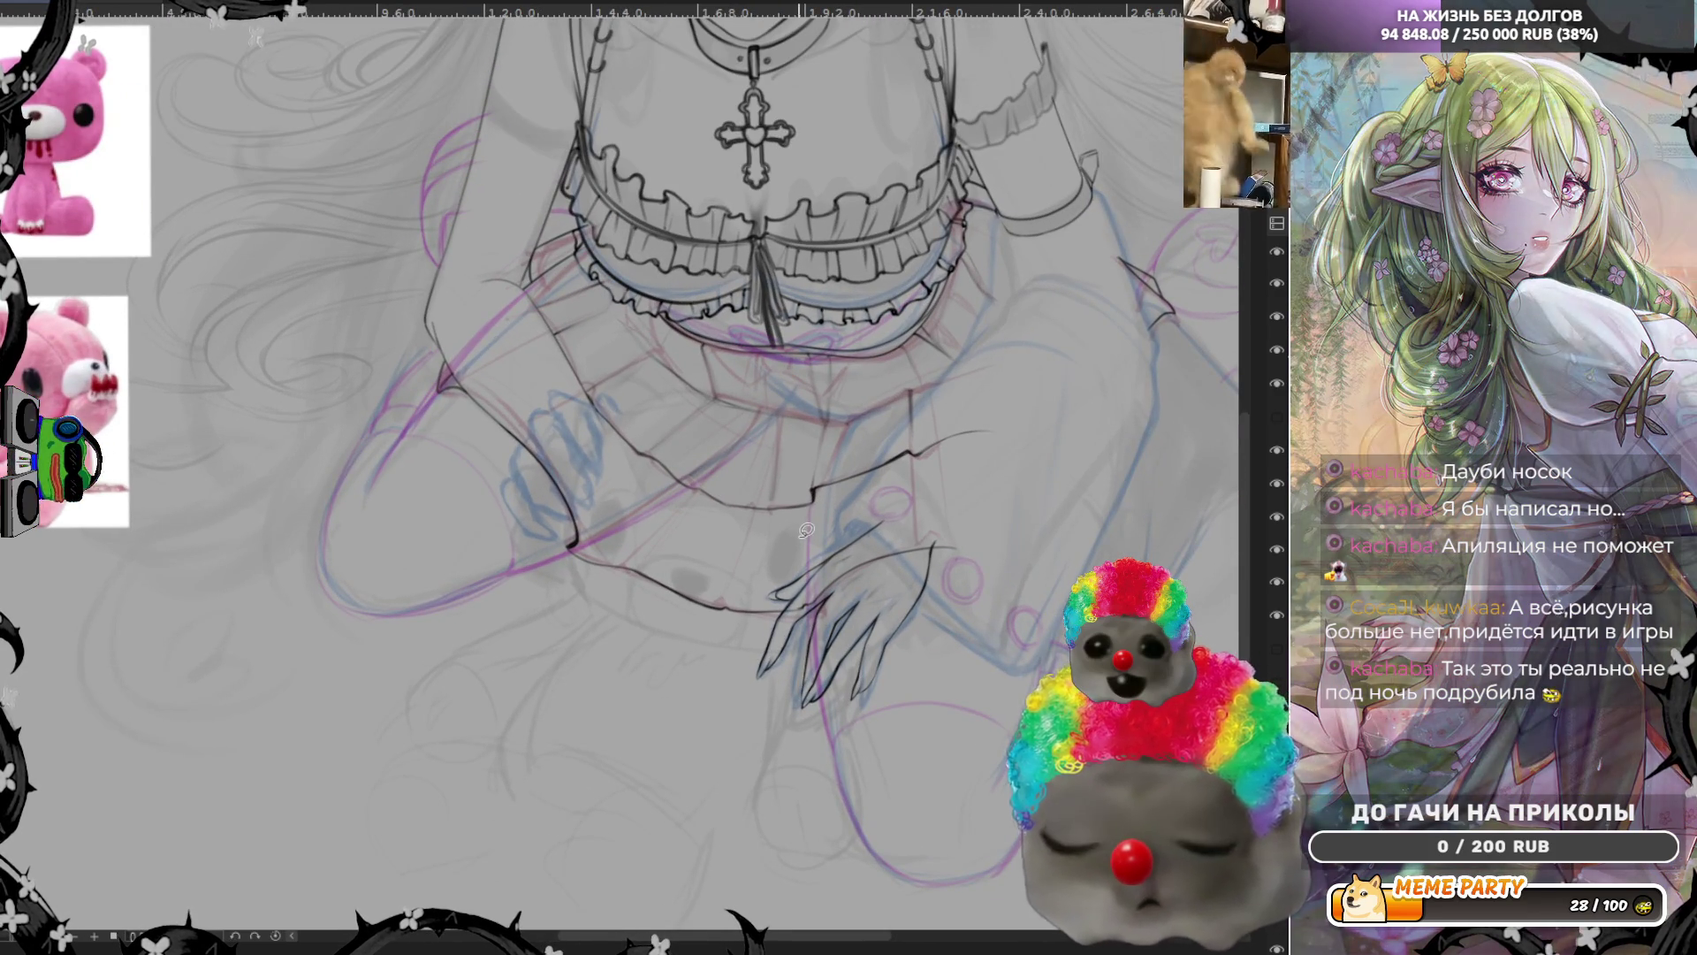
pyautogui.scroll(2, 982, 438)
pyautogui.scroll(-1, 943, 371)
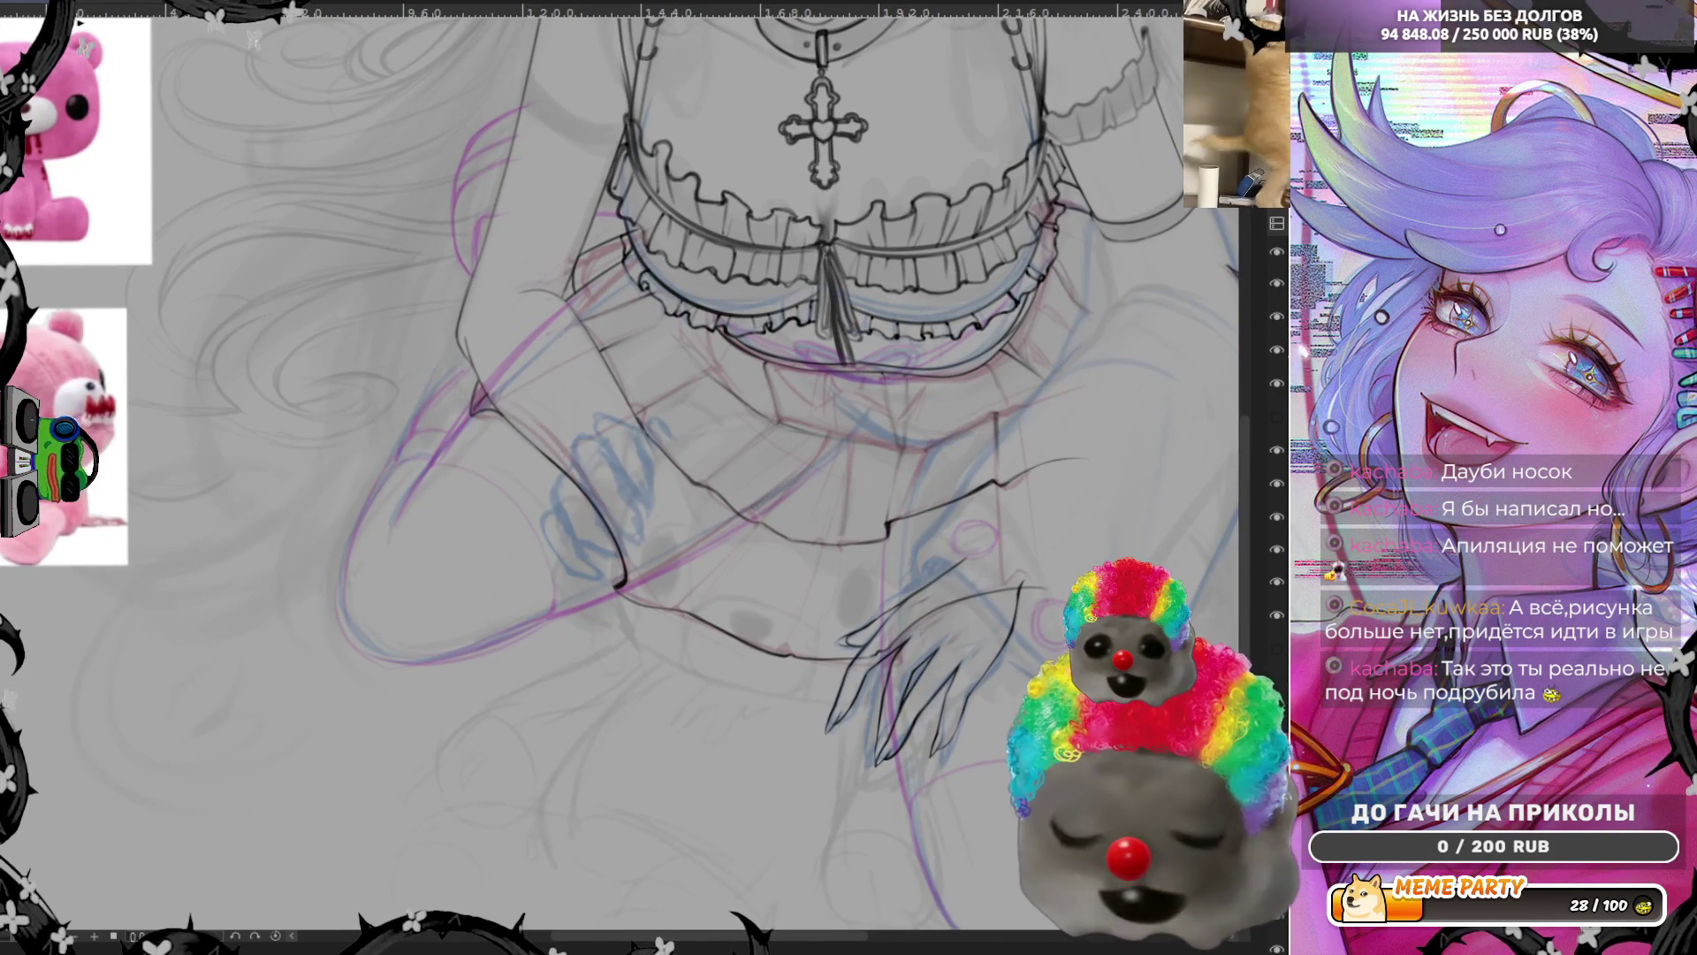
pyautogui.scroll(-5, 624, 479)
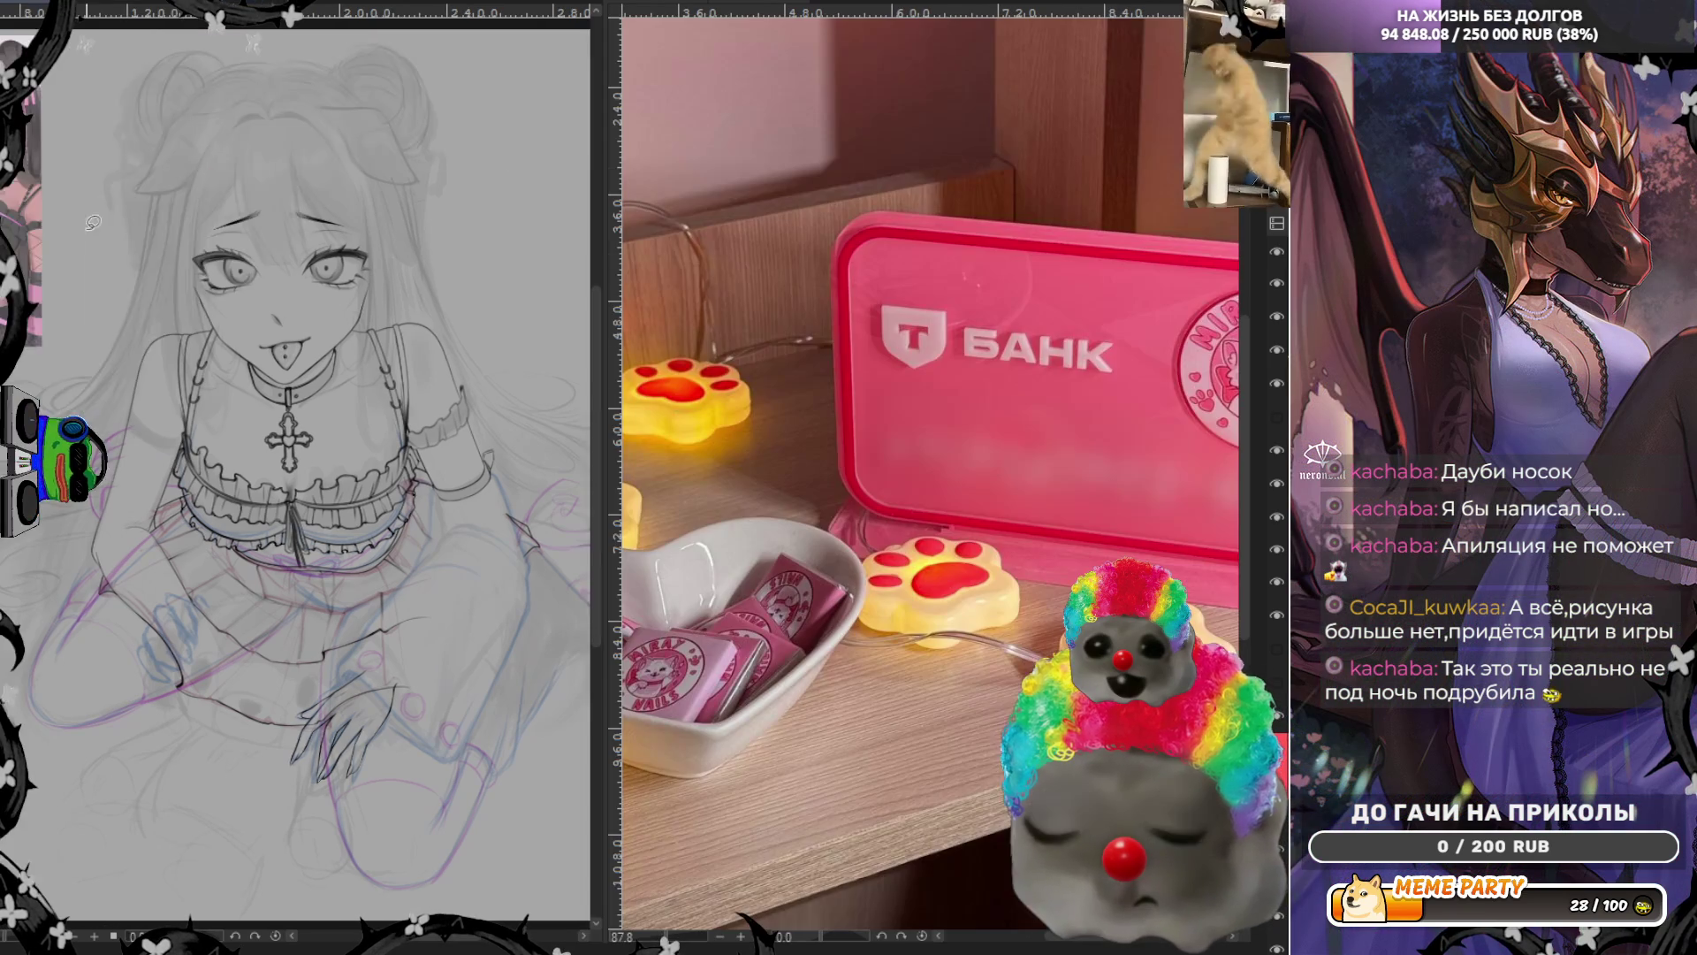
pyautogui.scroll(-3, 296, 478)
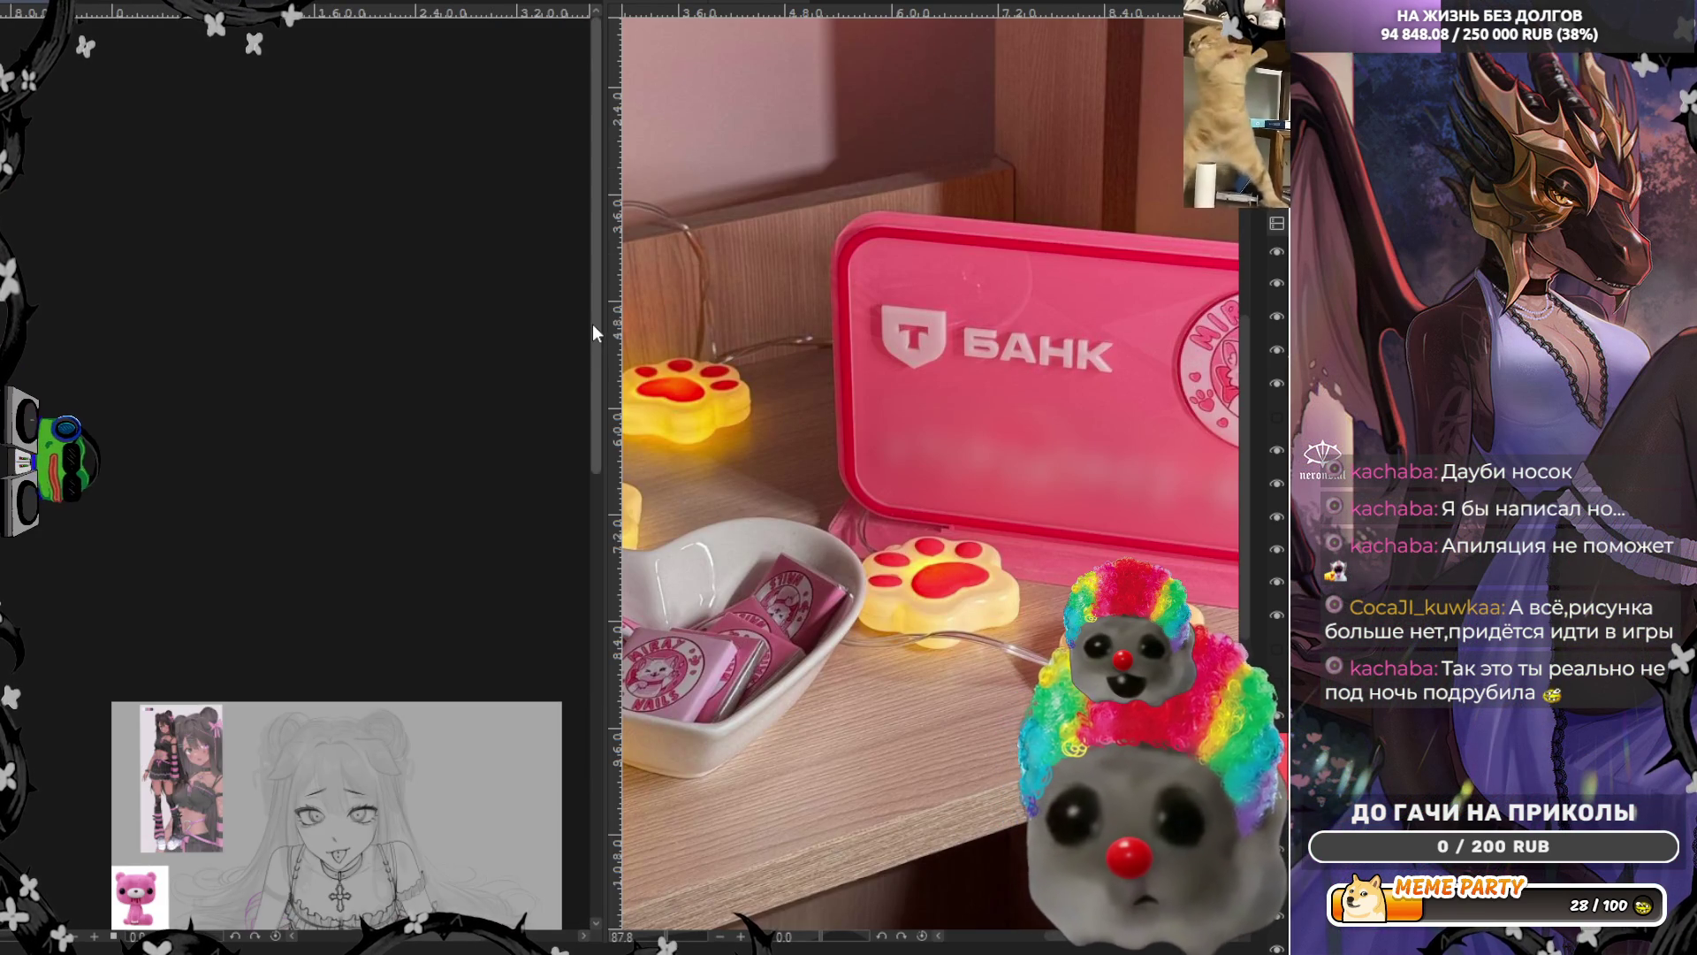
pyautogui.scroll(2, 331, 530)
pyautogui.scroll(2, 332, 530)
pyautogui.scroll(2, 331, 531)
pyautogui.scroll(2, 266, 326)
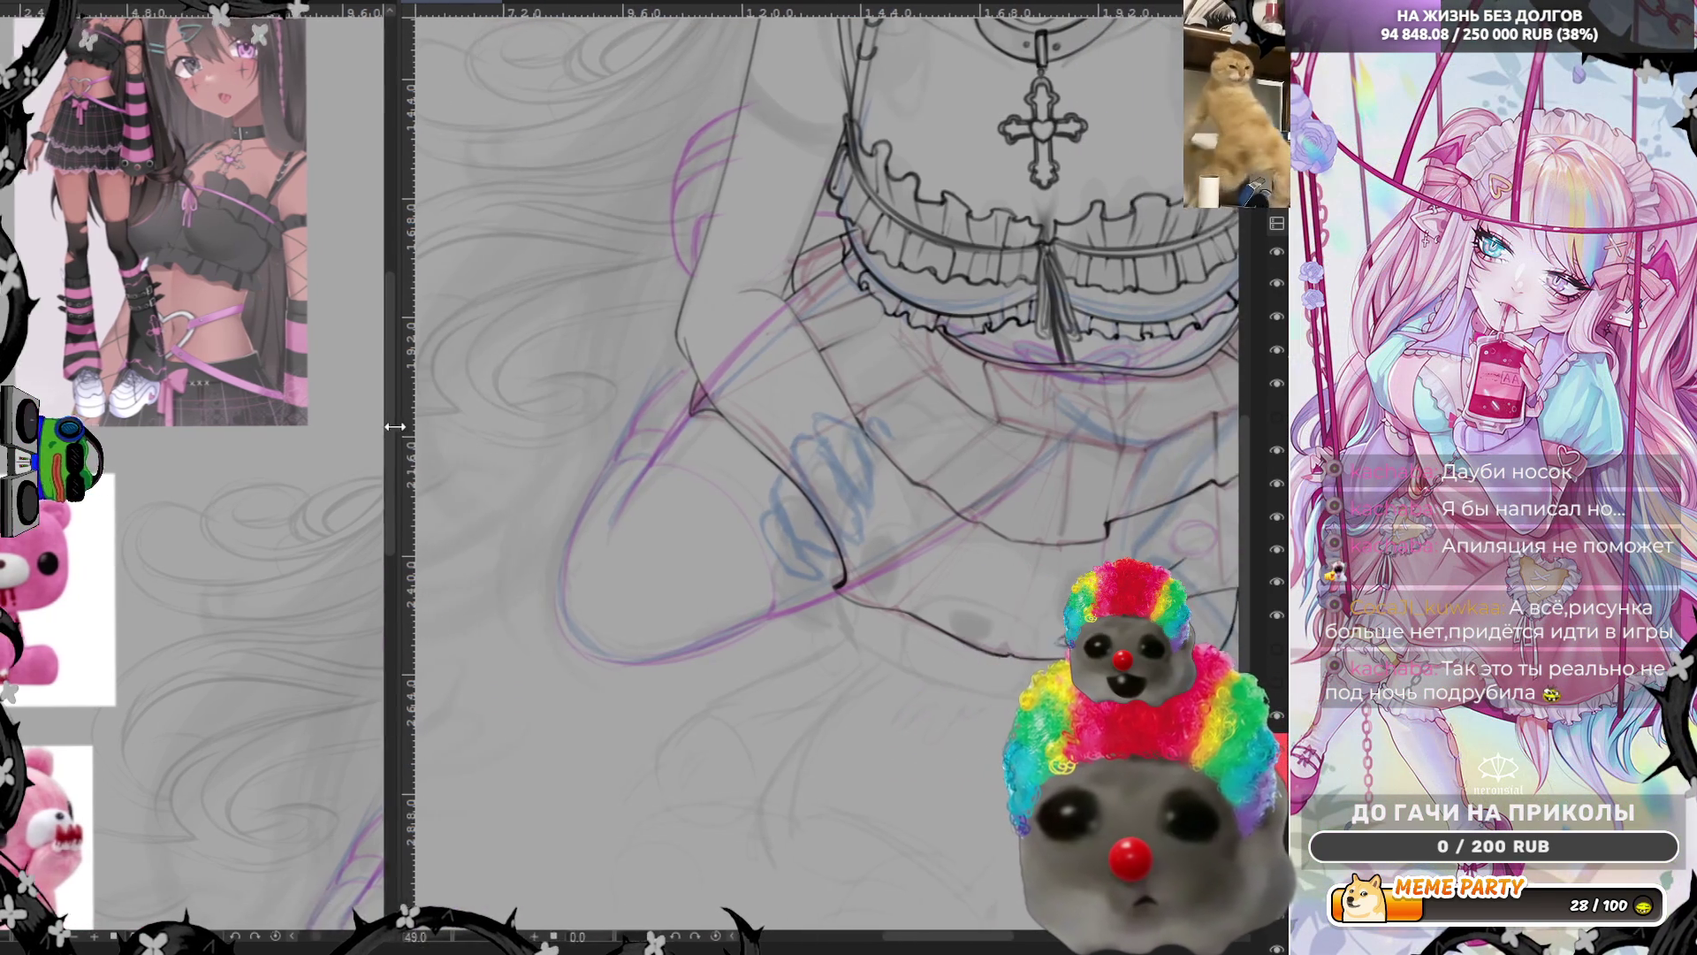
# Move the split-view divider left to widen the canvas and shrink the reference pane
pyautogui.moveTo(607, 432); pyautogui.dragTo(259, 415)
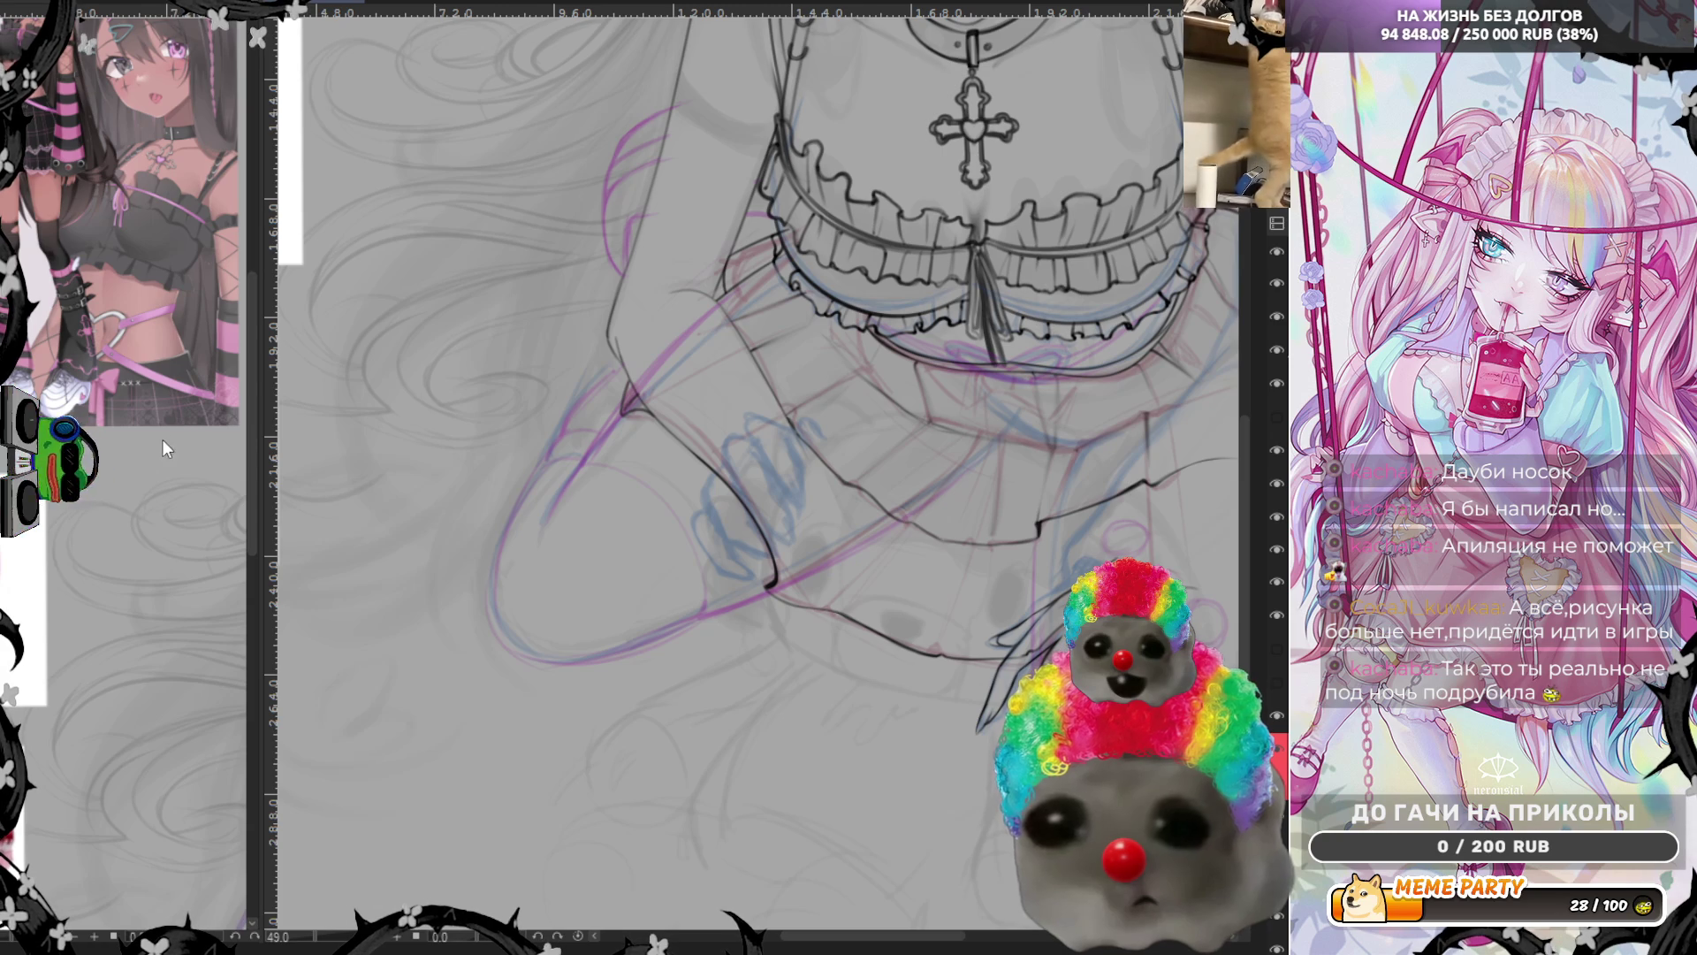
pyautogui.scroll(-2, 163, 439)
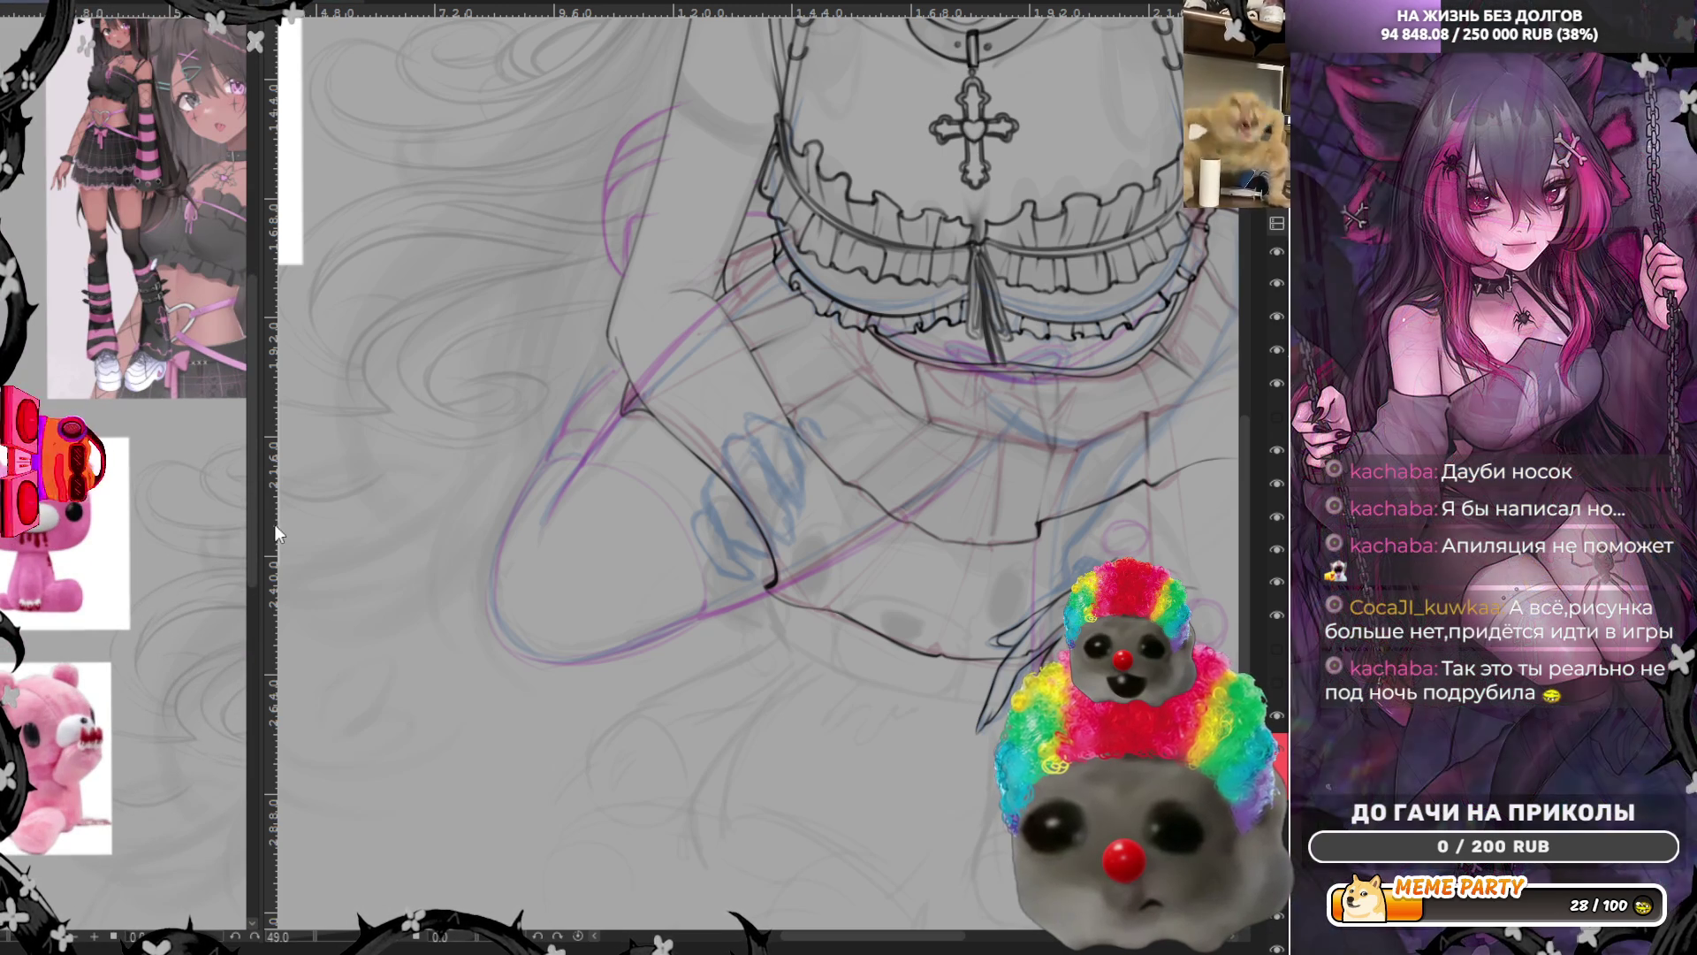
pyautogui.moveTo(259, 529); pyautogui.dragTo(213, 539)
pyautogui.scroll(-1, 202, 401)
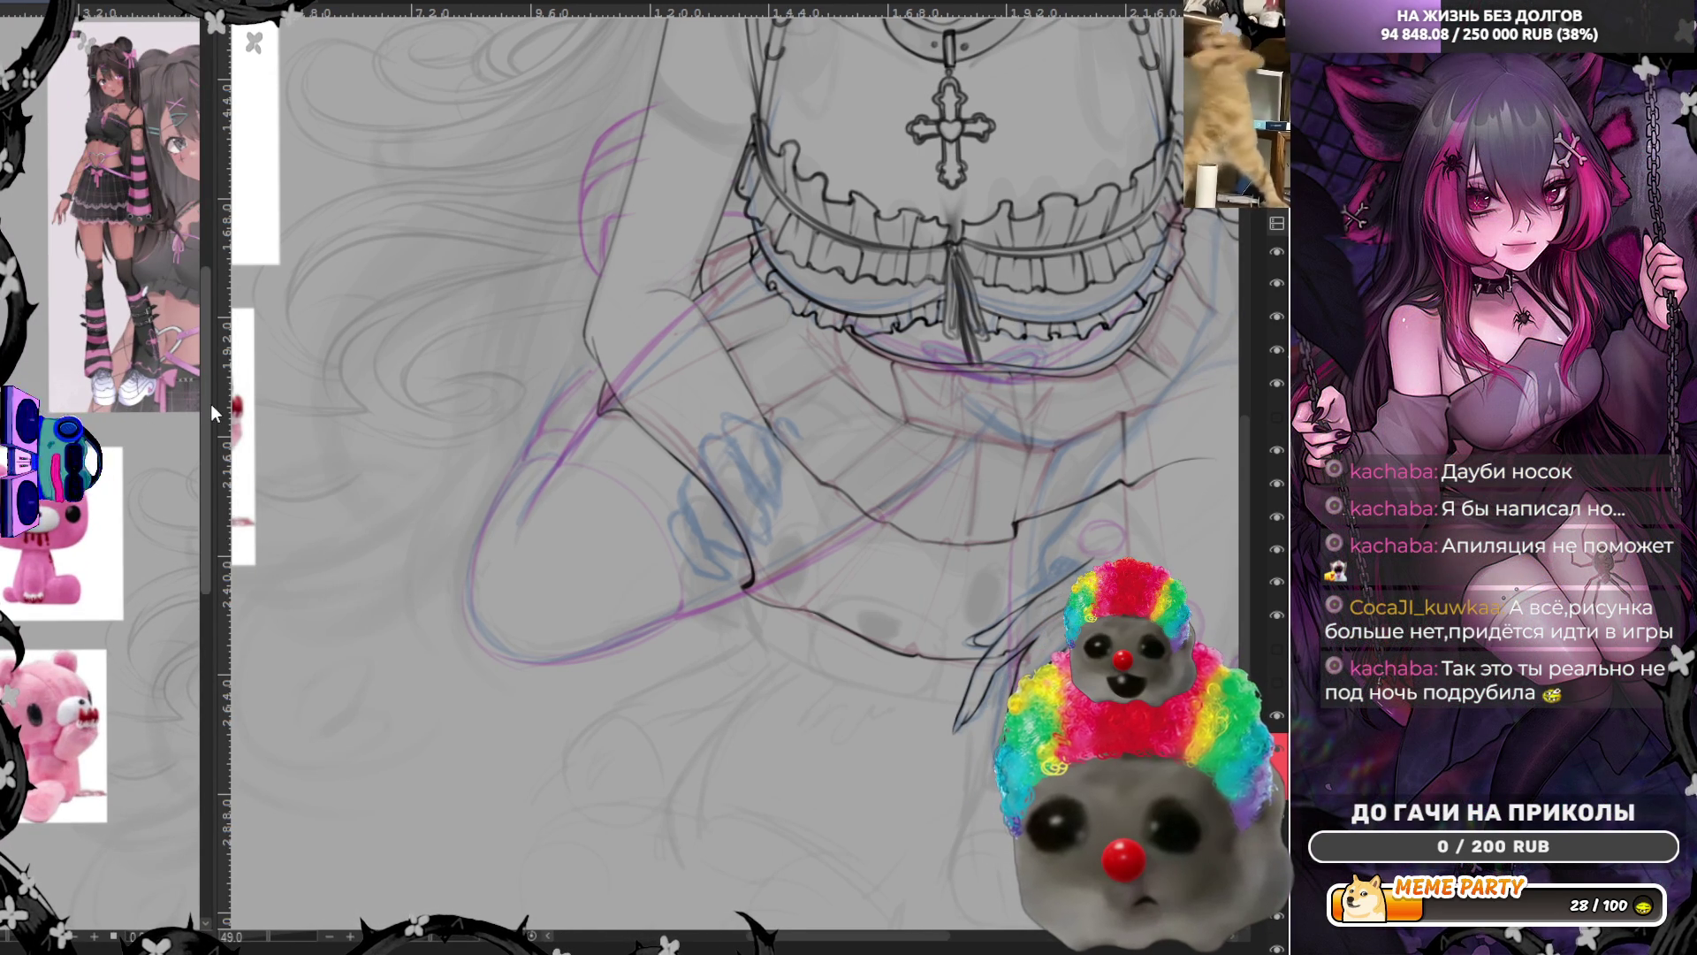
pyautogui.moveTo(216, 404); pyautogui.dragTo(186, 408)
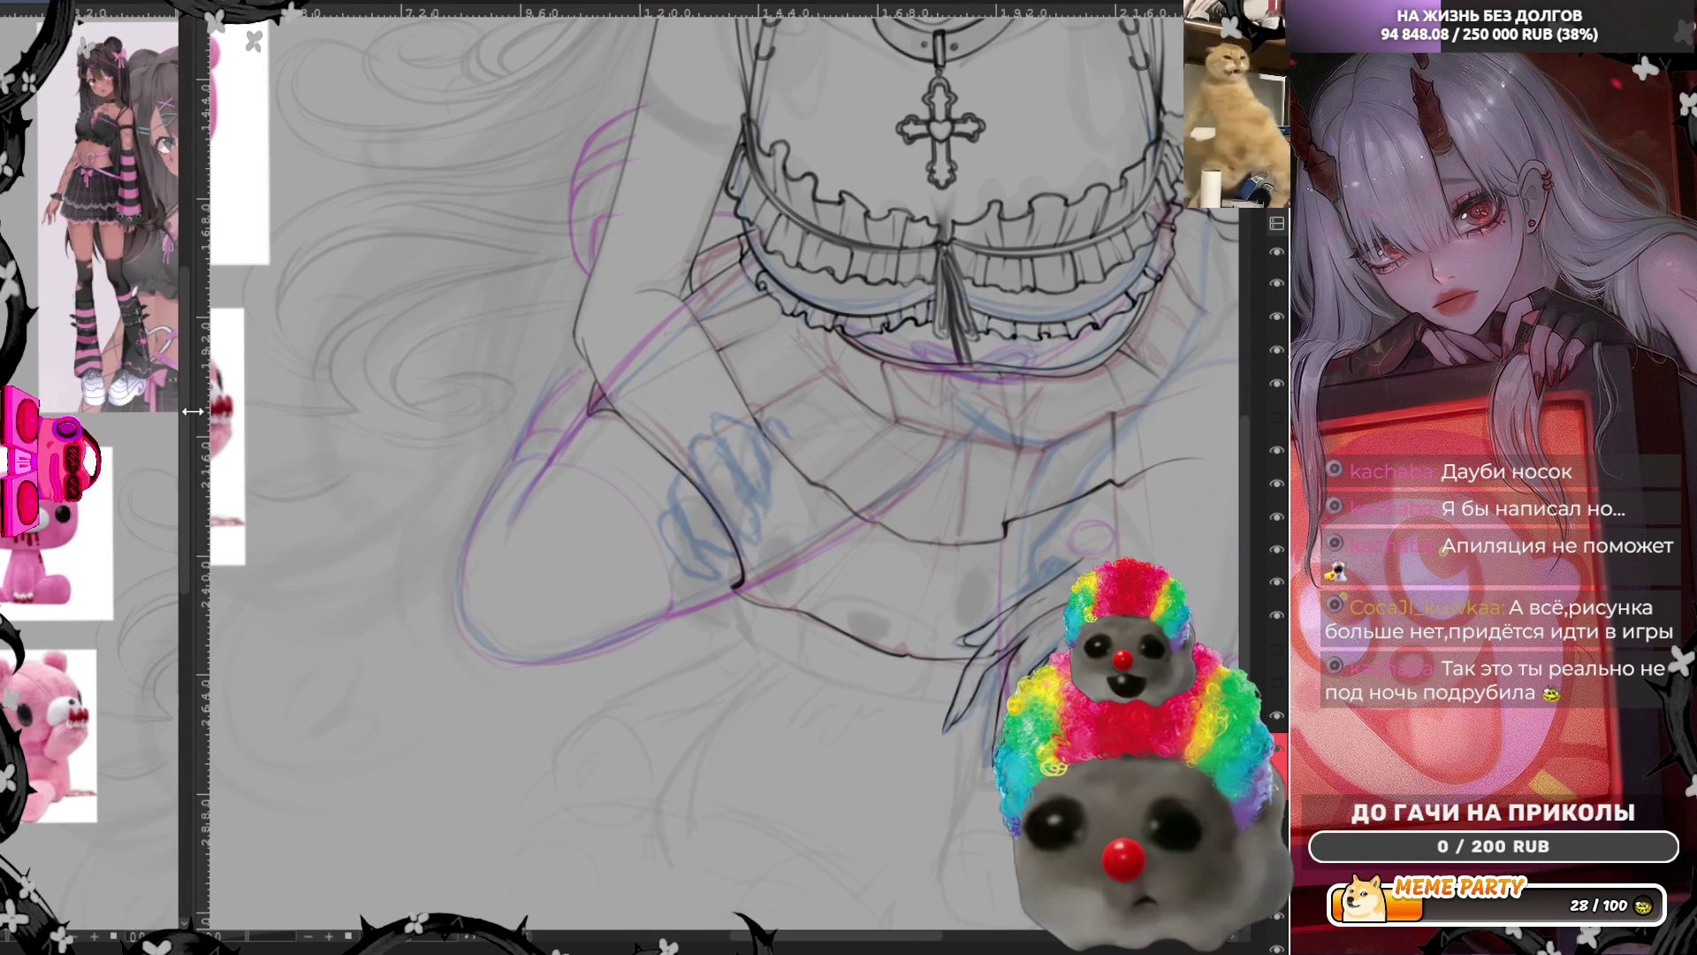
pyautogui.scroll(2, 80, 335)
pyautogui.scroll(-1, 82, 336)
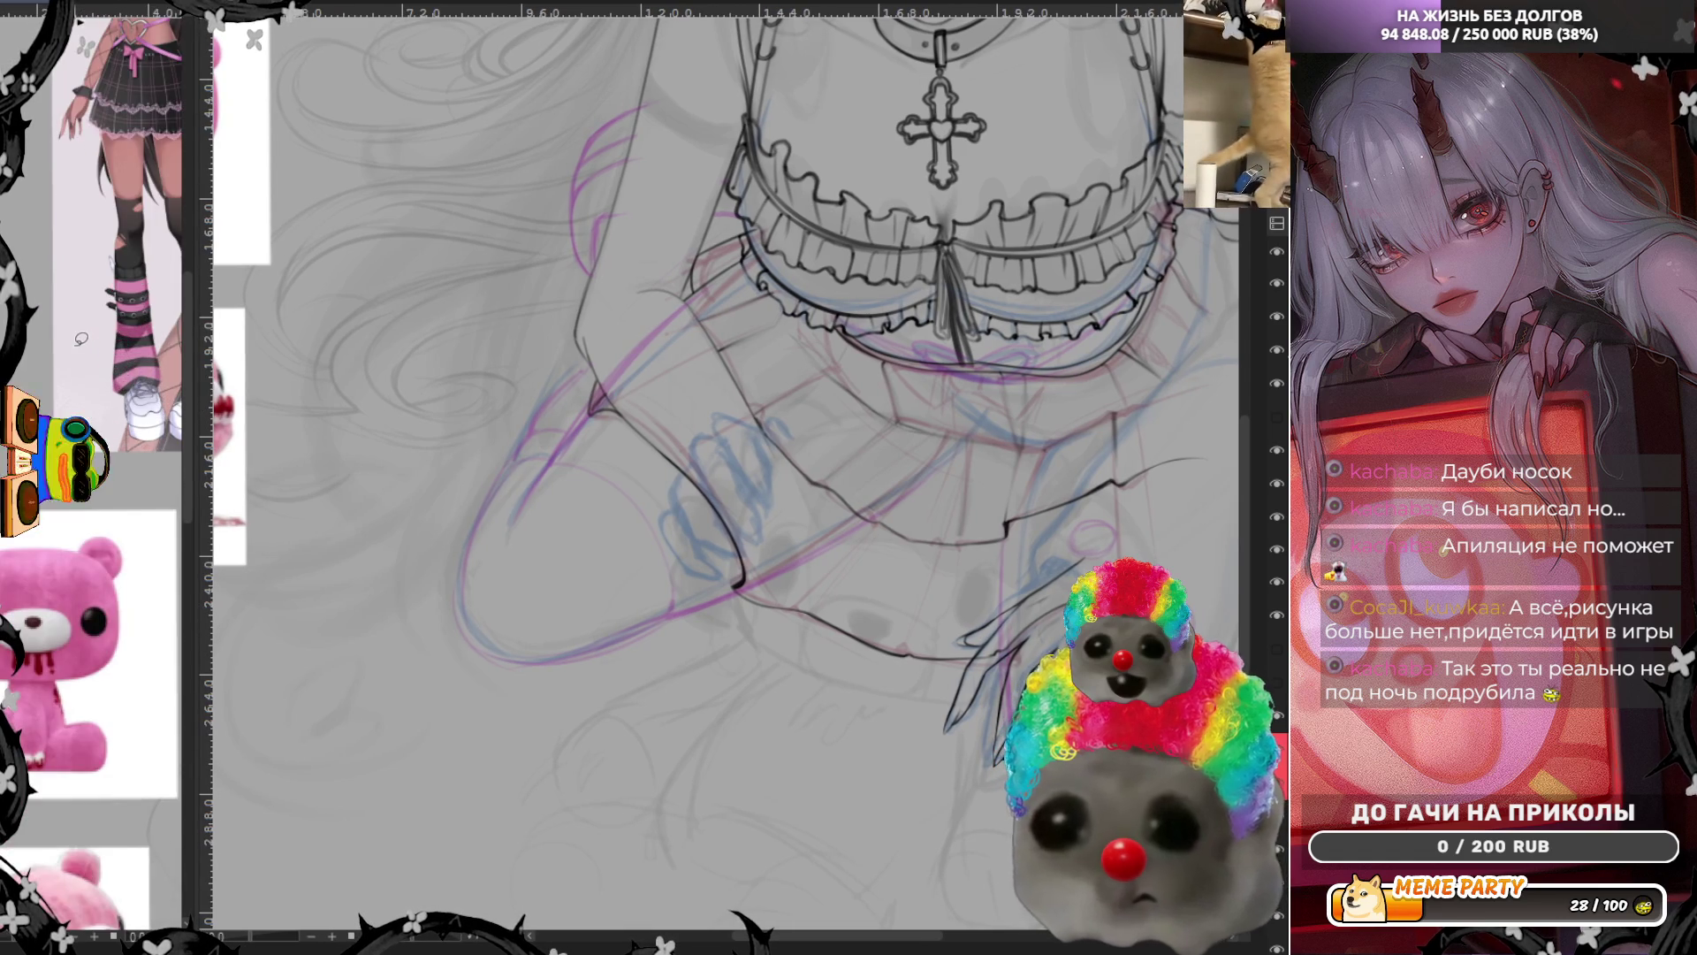
pyautogui.scroll(2, 129, 589)
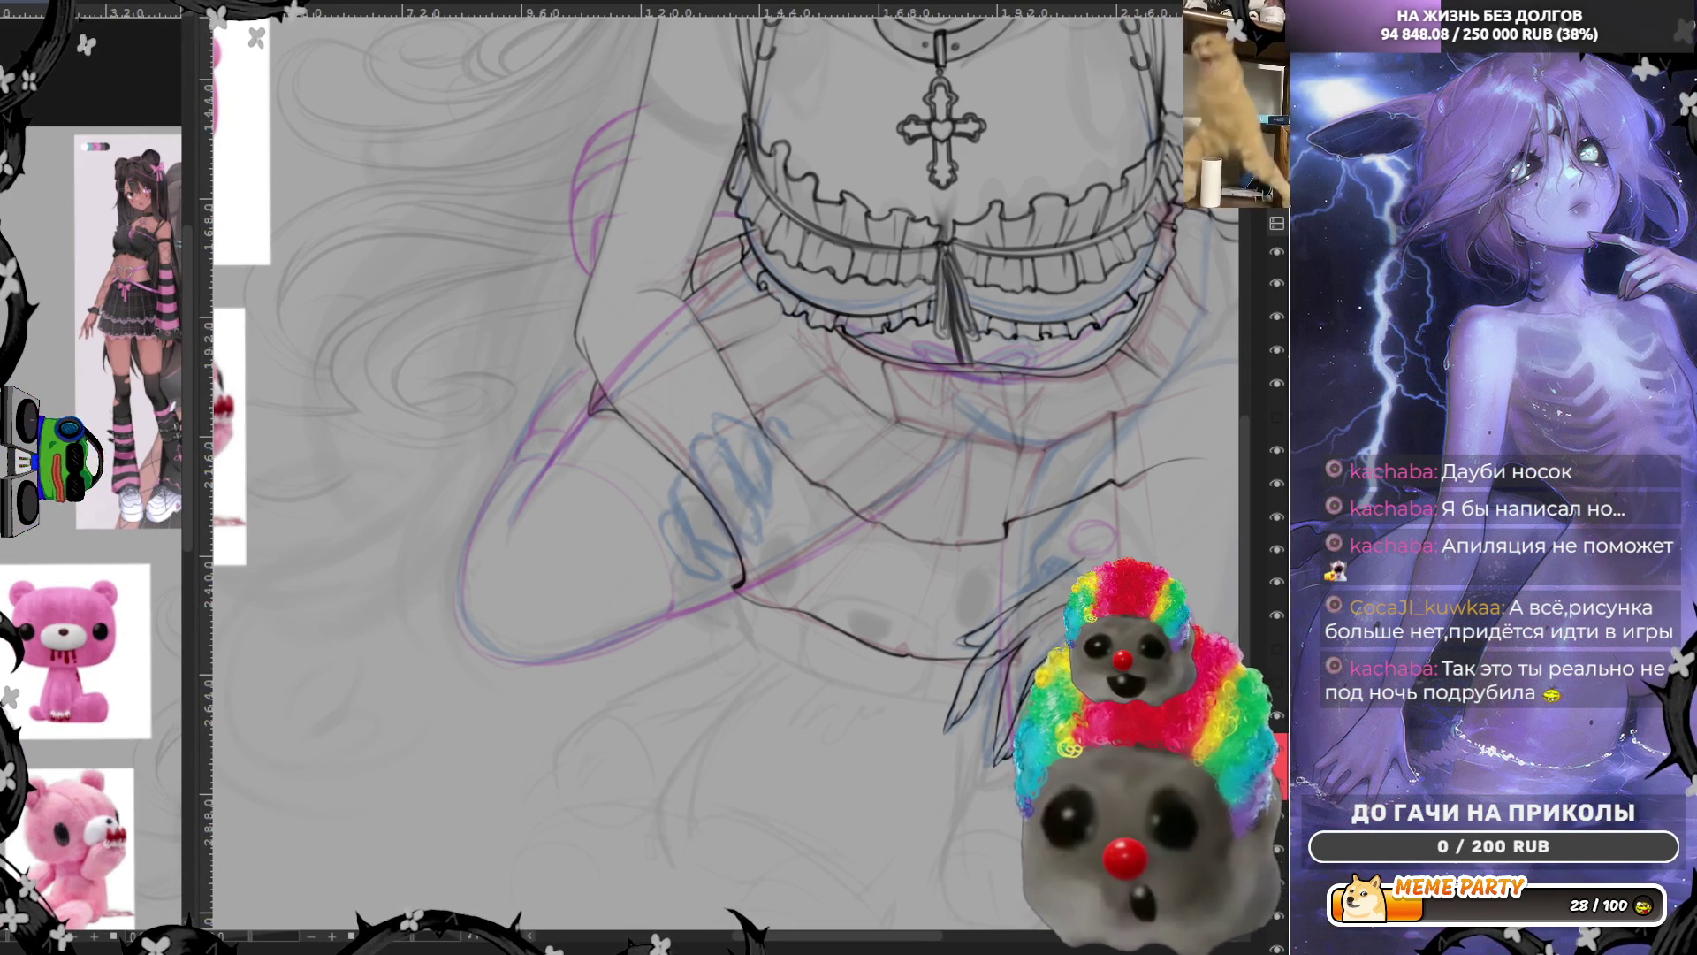
pyautogui.scroll(-3, 93, 531)
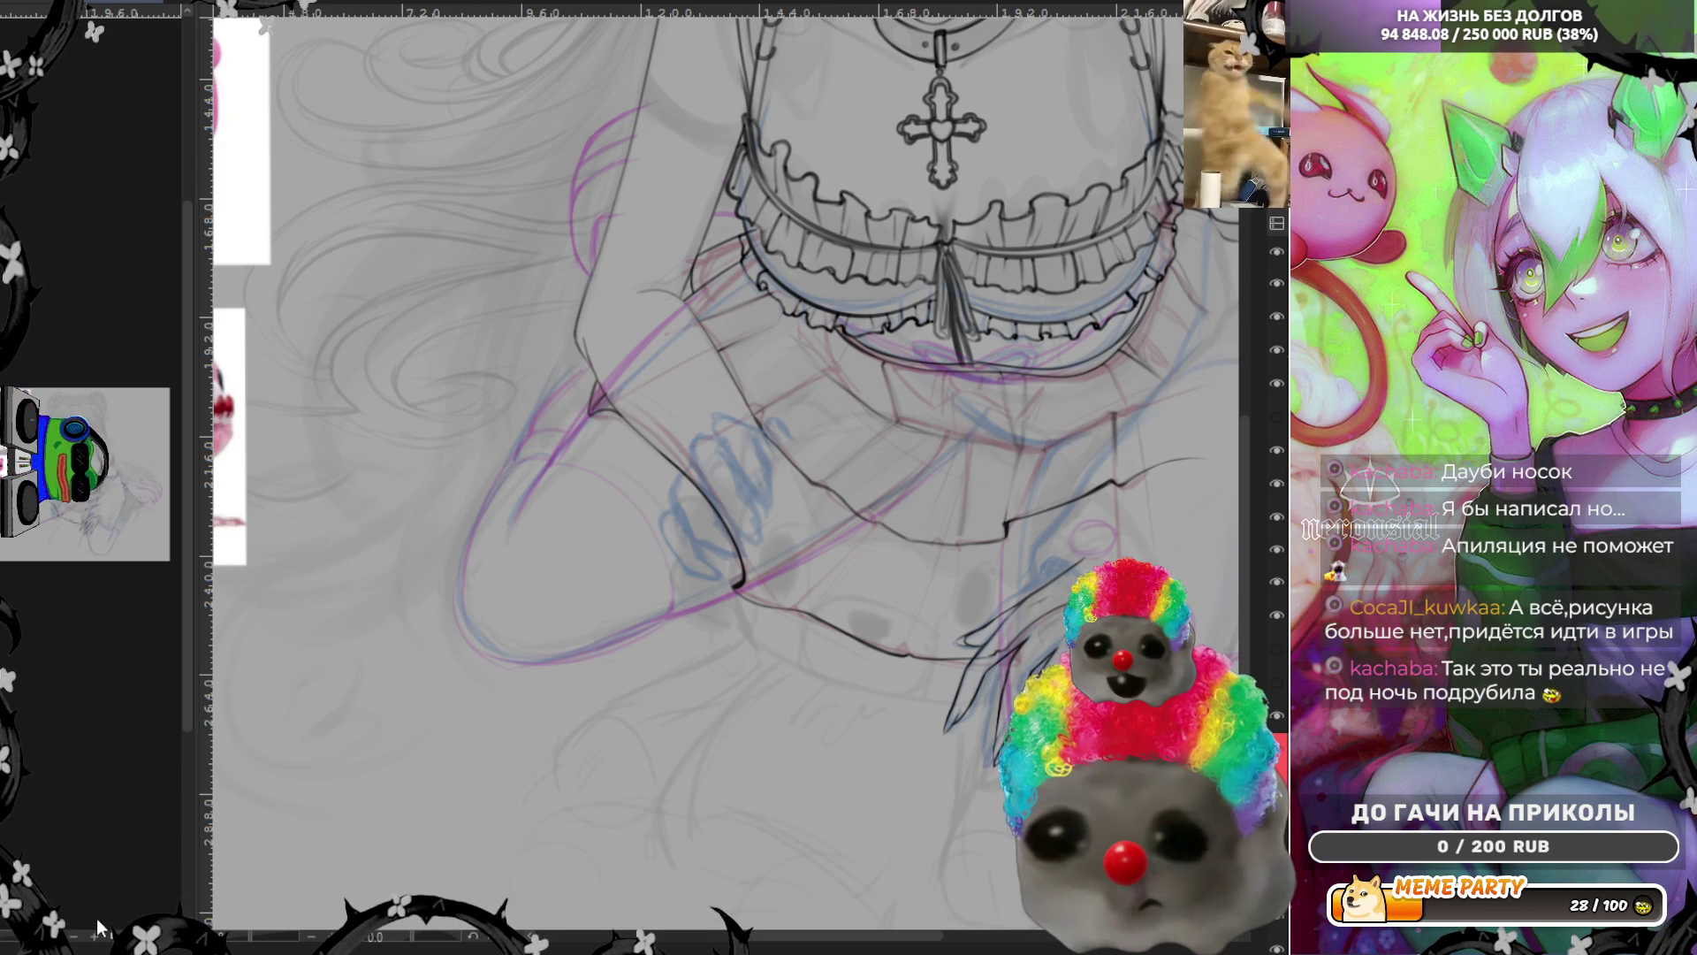
pyautogui.scroll(3, 106, 936)
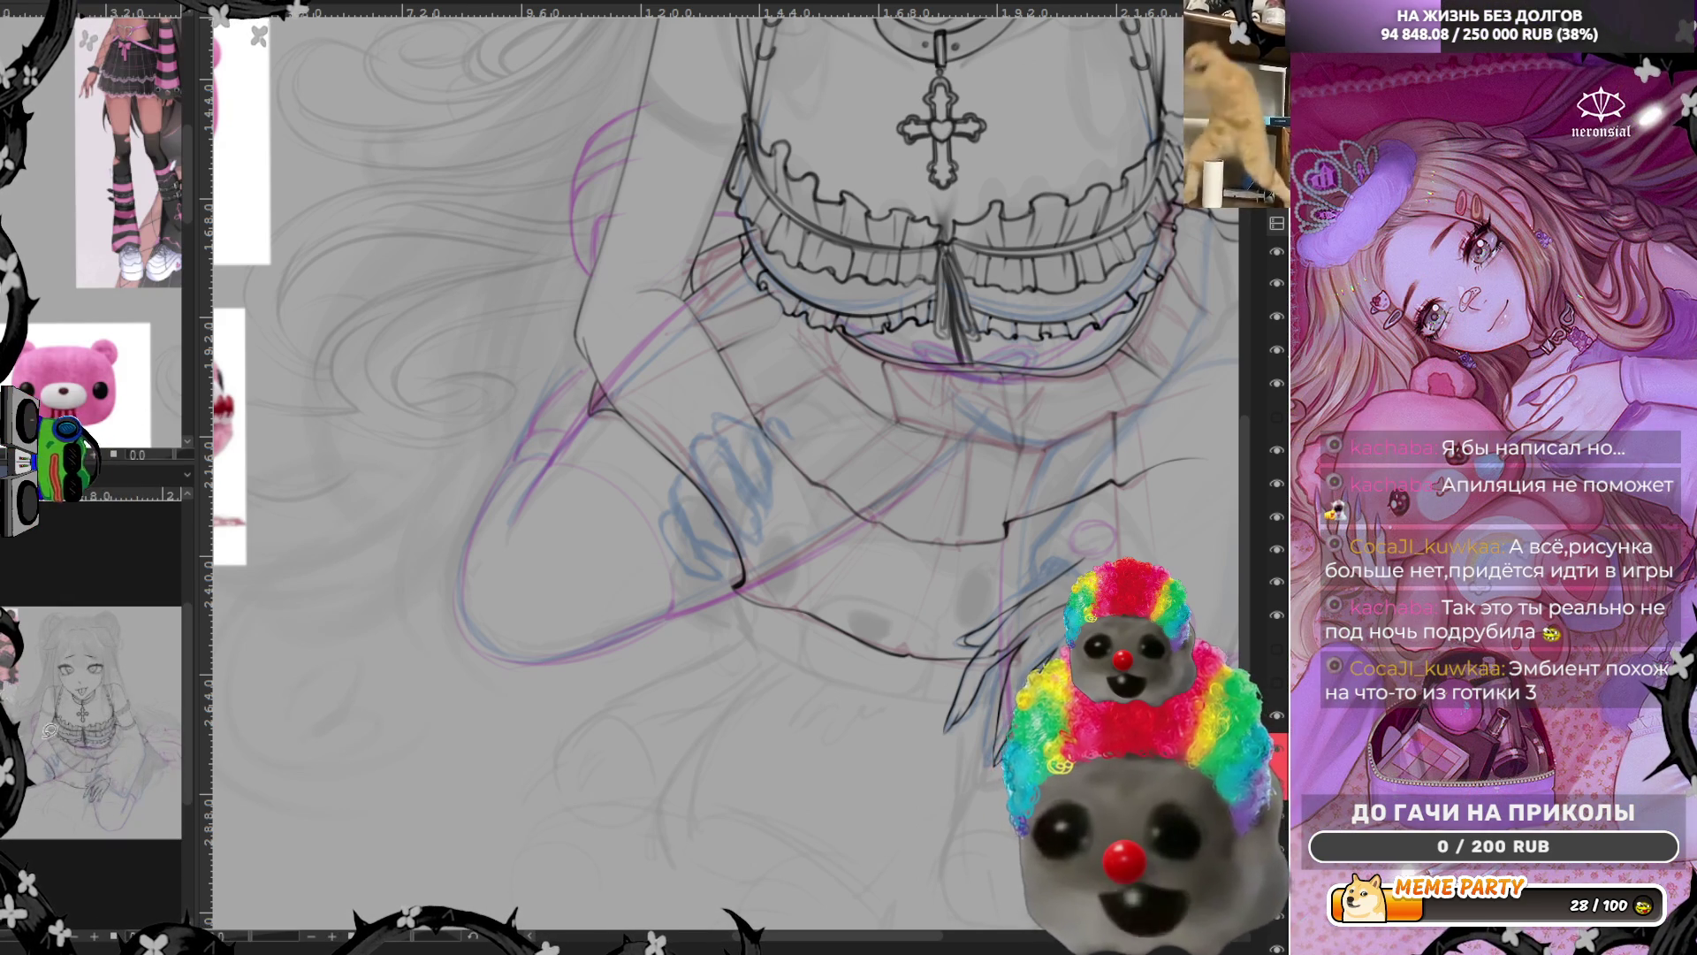
pyautogui.scroll(2, 97, 683)
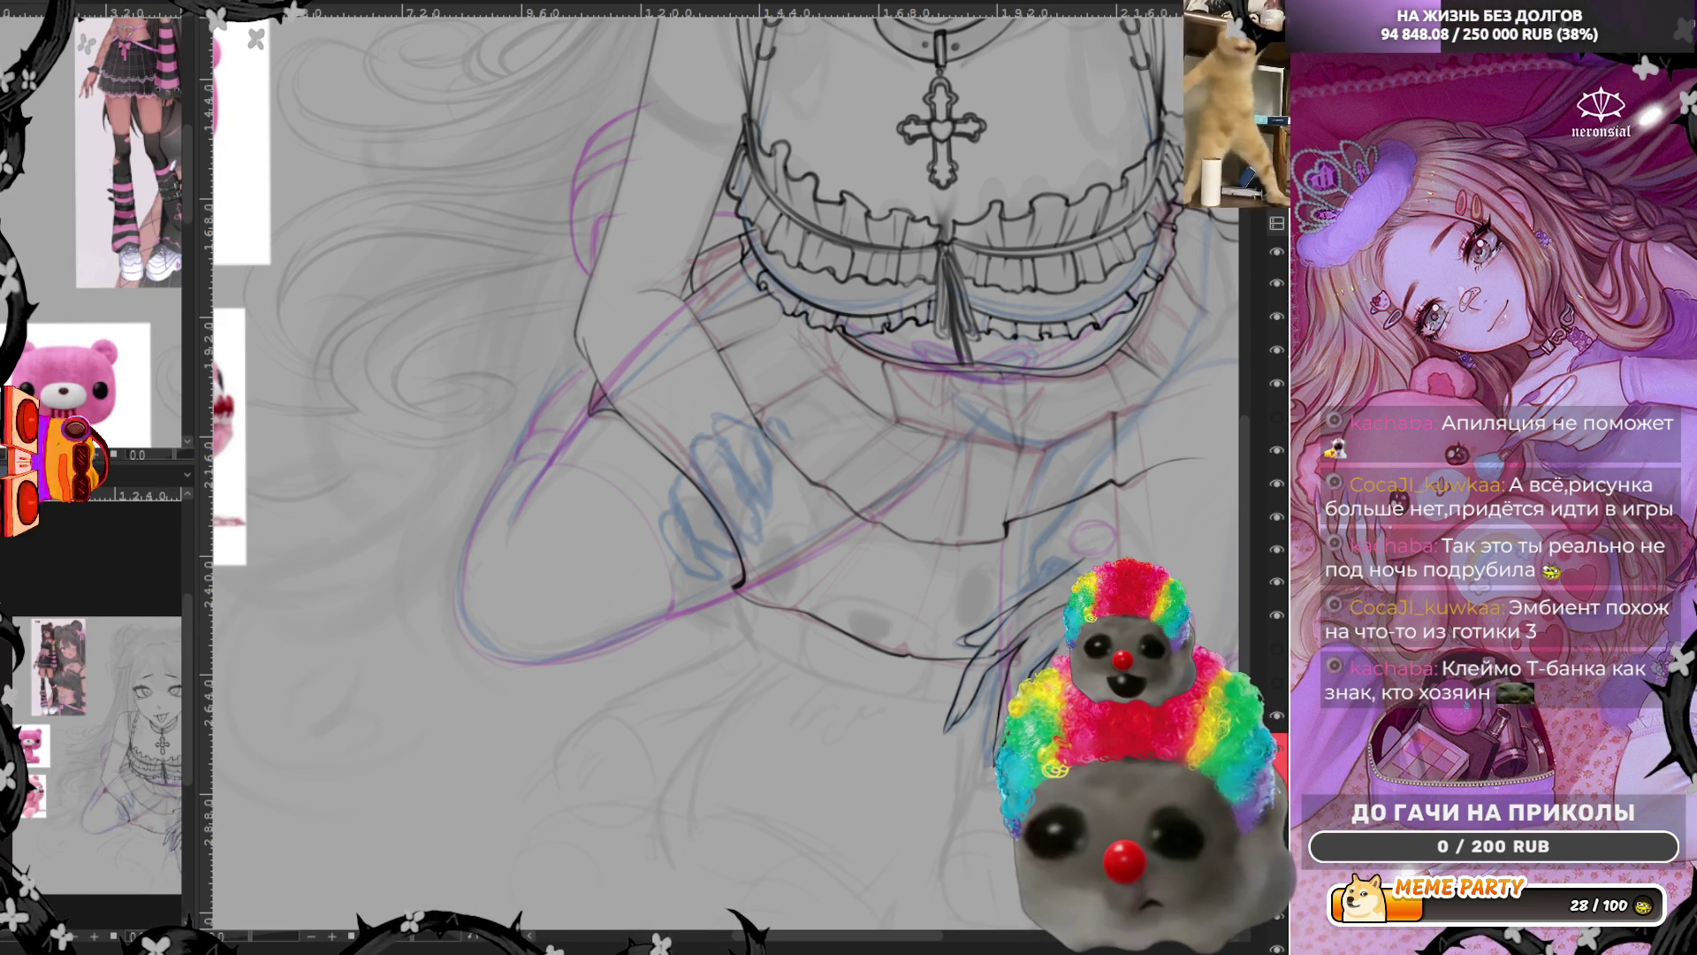
pyautogui.scroll(-2, 97, 683)
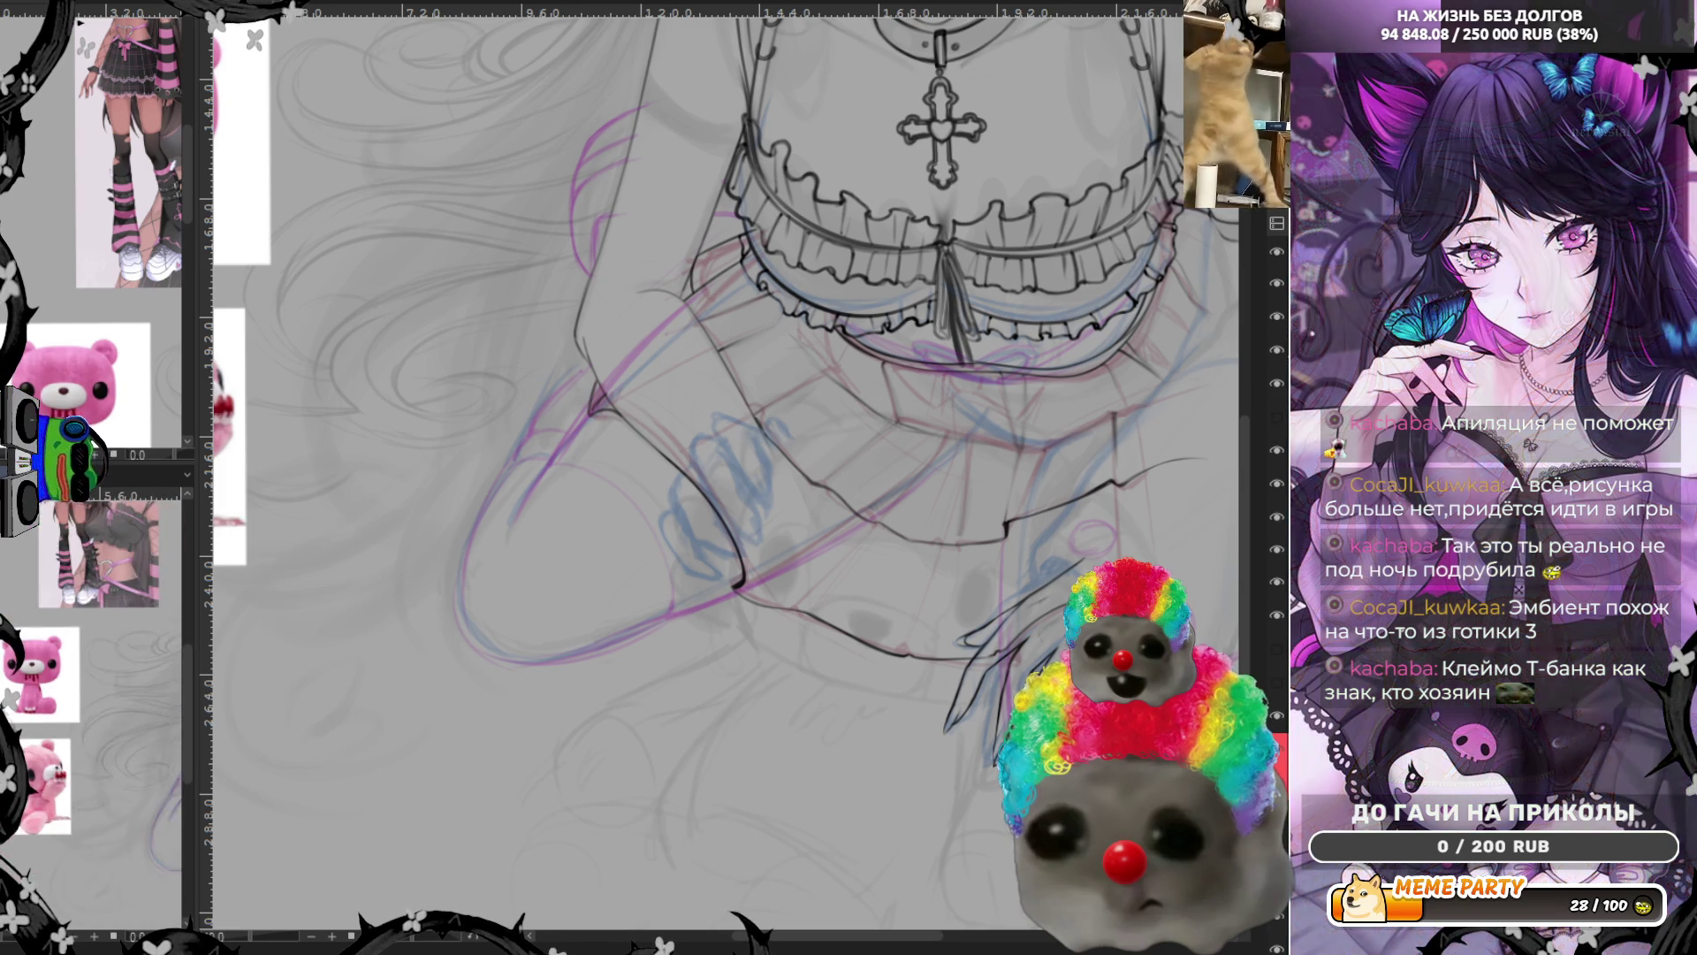
pyautogui.scroll(1, 93, 477)
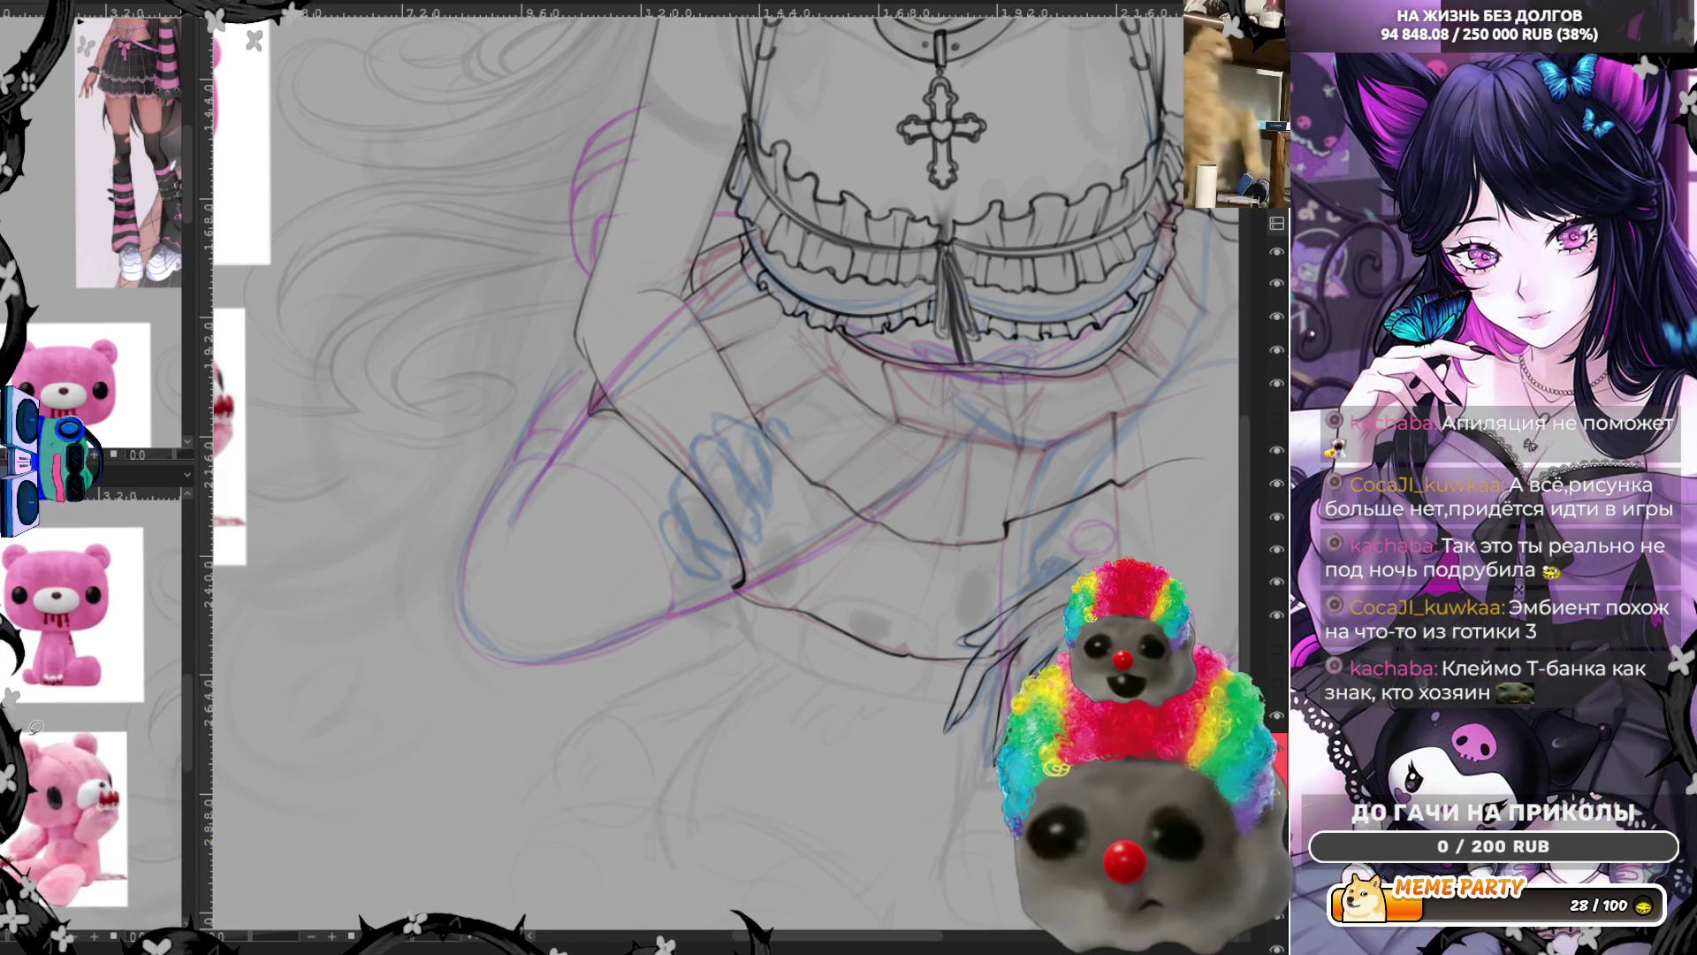
pyautogui.scroll(1, 94, 477)
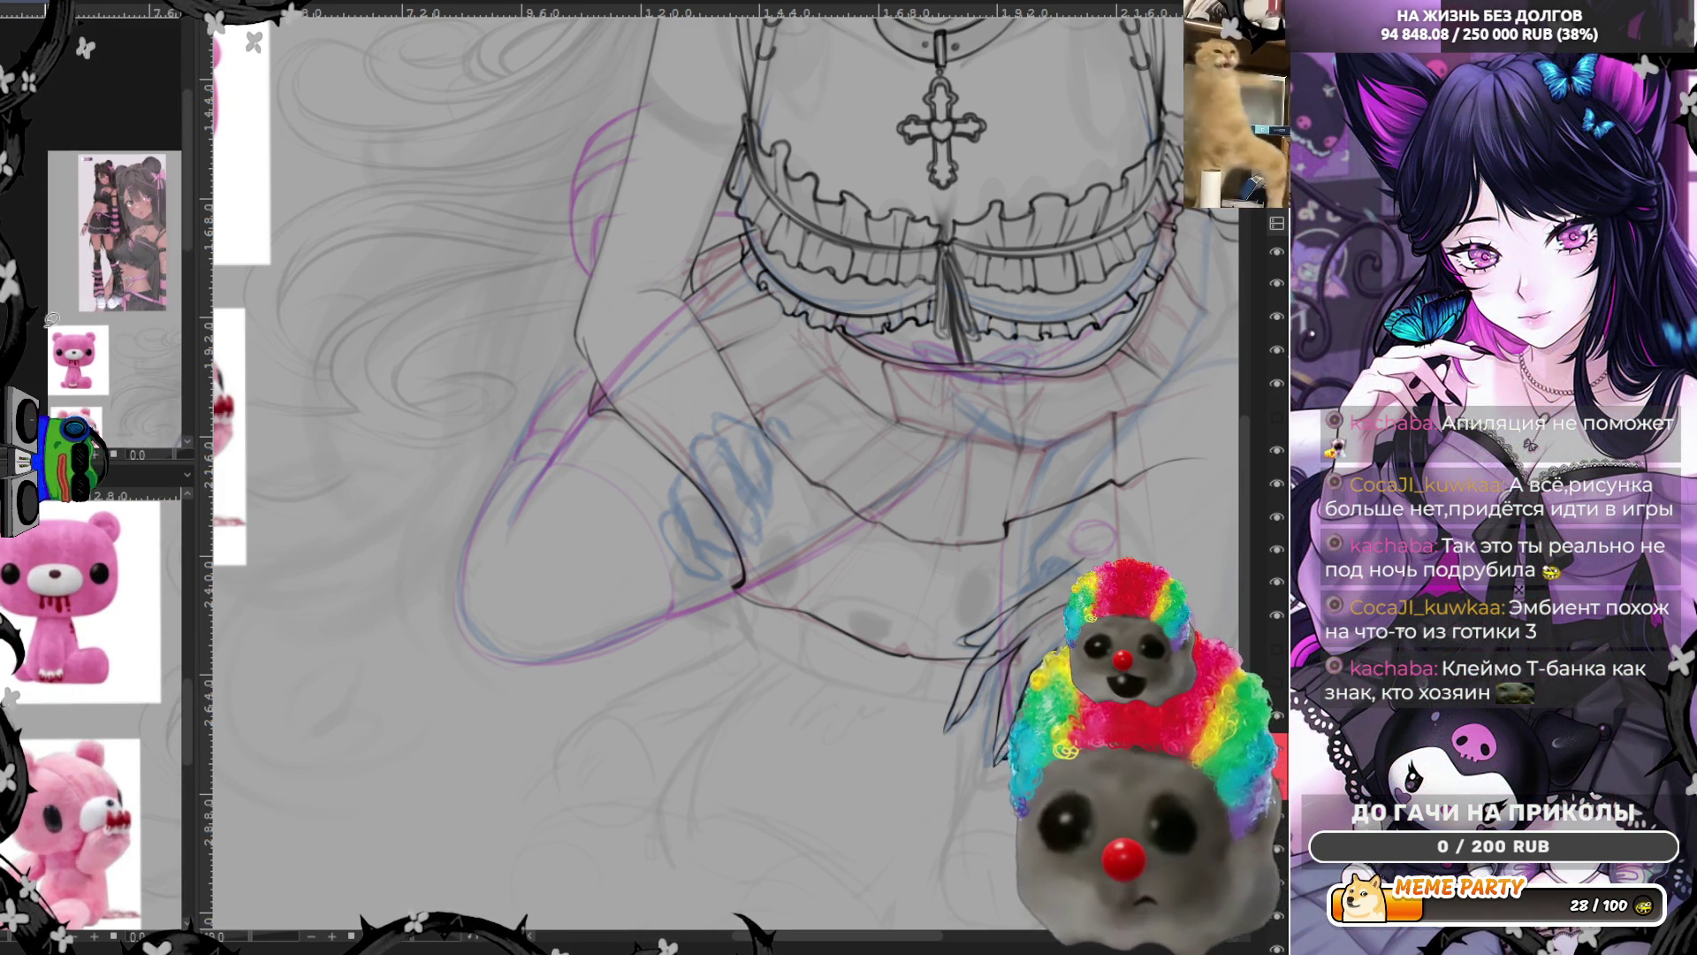
pyautogui.scroll(1, 94, 266)
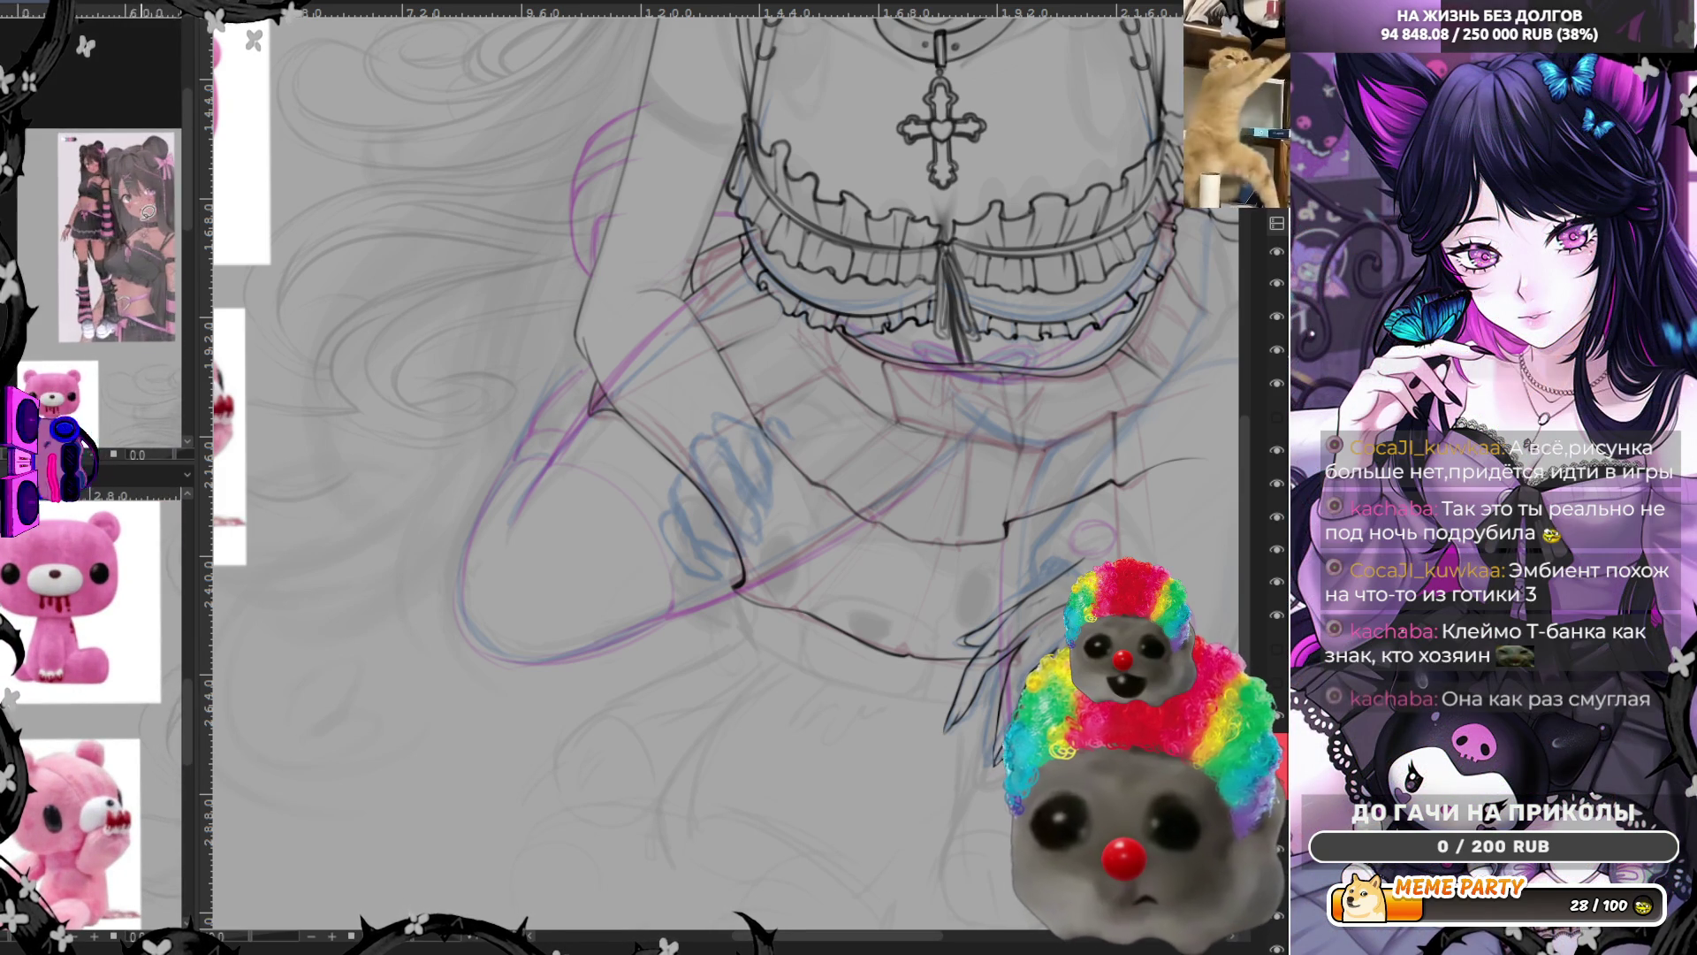
pyautogui.scroll(1, 93, 266)
pyautogui.scroll(1, 93, 265)
pyautogui.scroll(1, 92, 265)
pyautogui.scroll(-1, 128, 467)
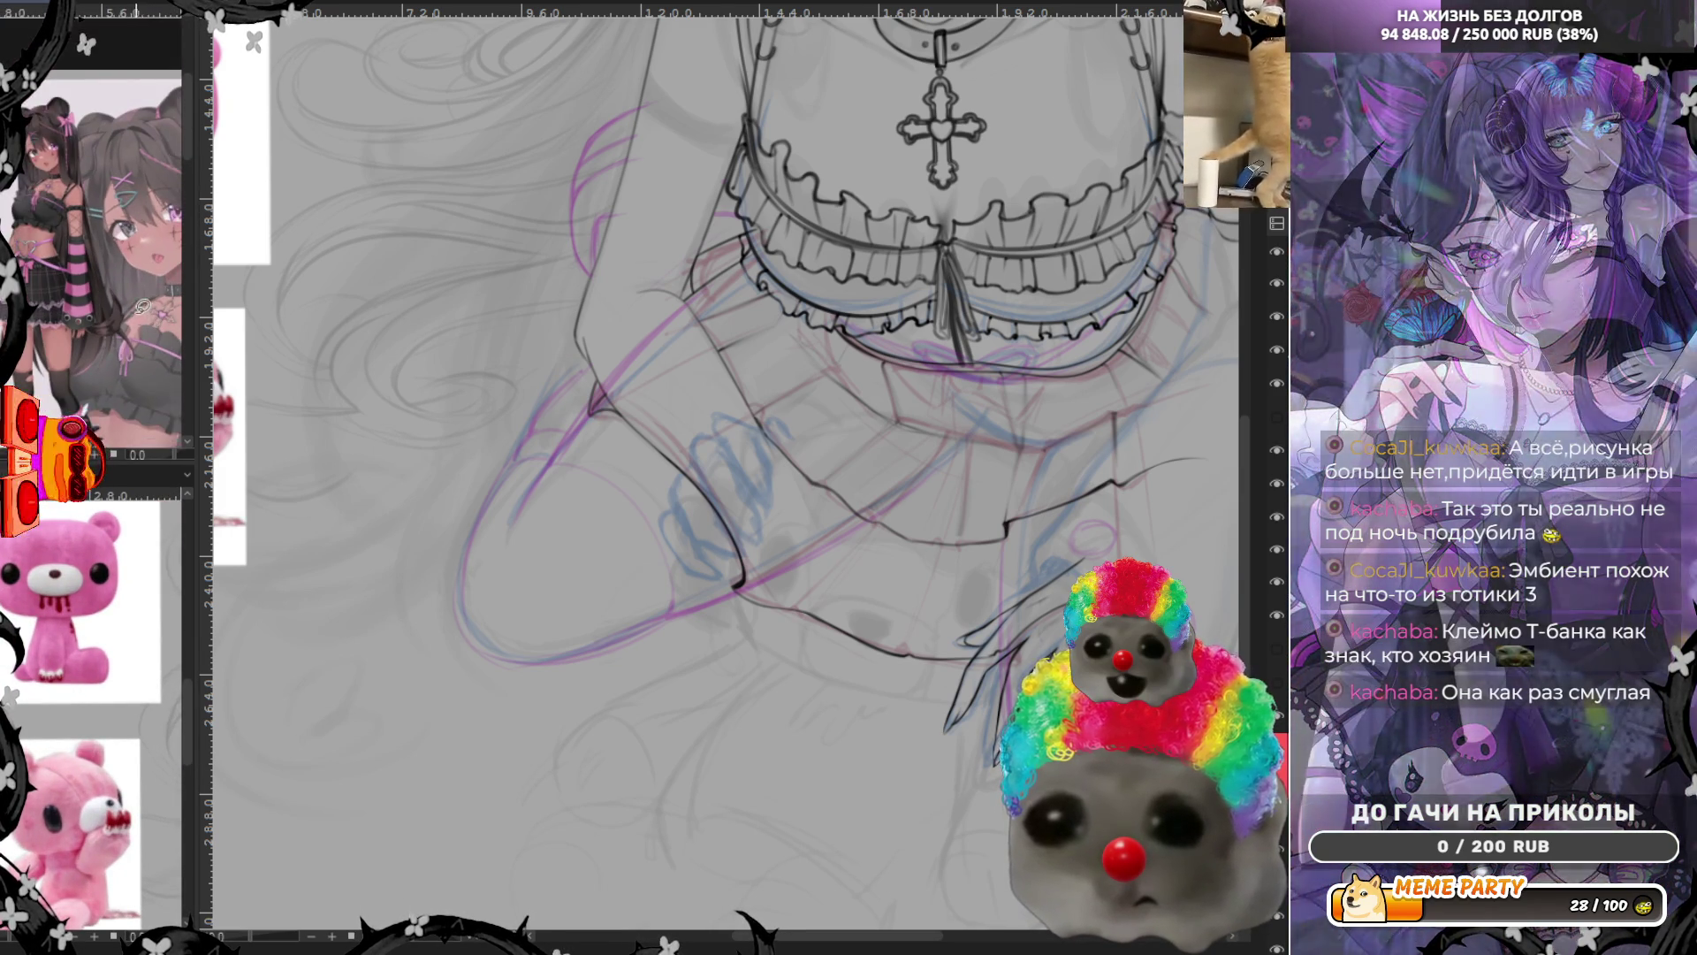
pyautogui.scroll(-1, 128, 467)
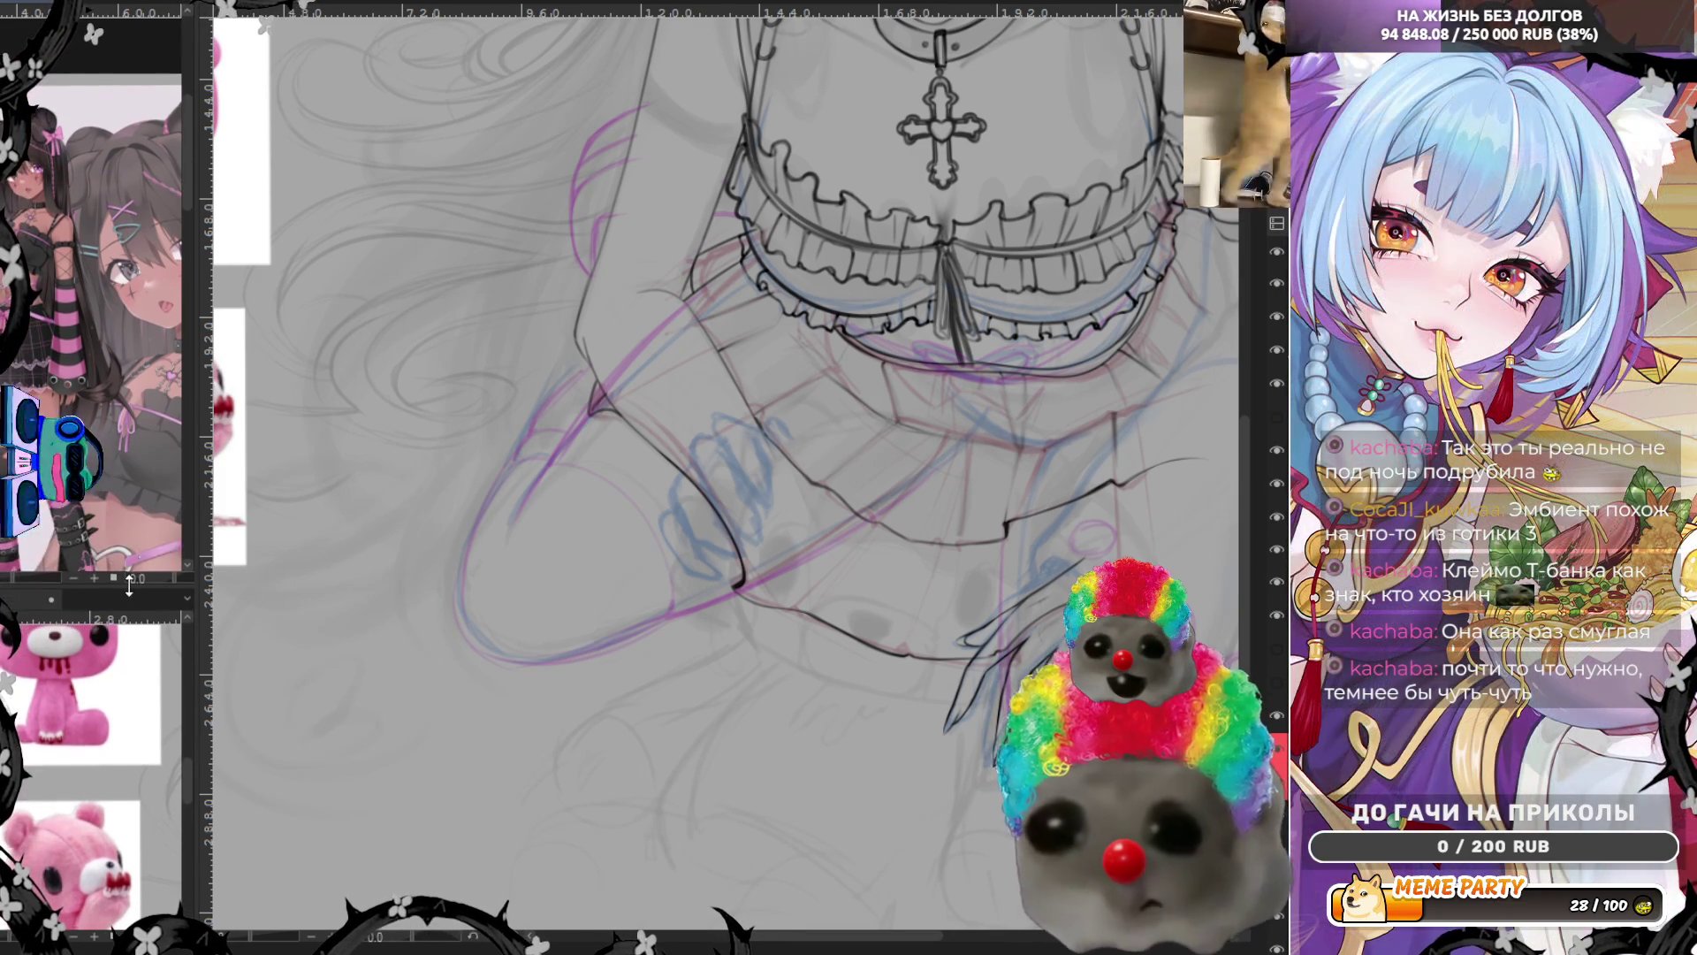
pyautogui.scroll(-1, 105, 671)
pyautogui.scroll(-1, 101, 678)
pyautogui.scroll(-1, 94, 688)
pyautogui.scroll(1, 99, 636)
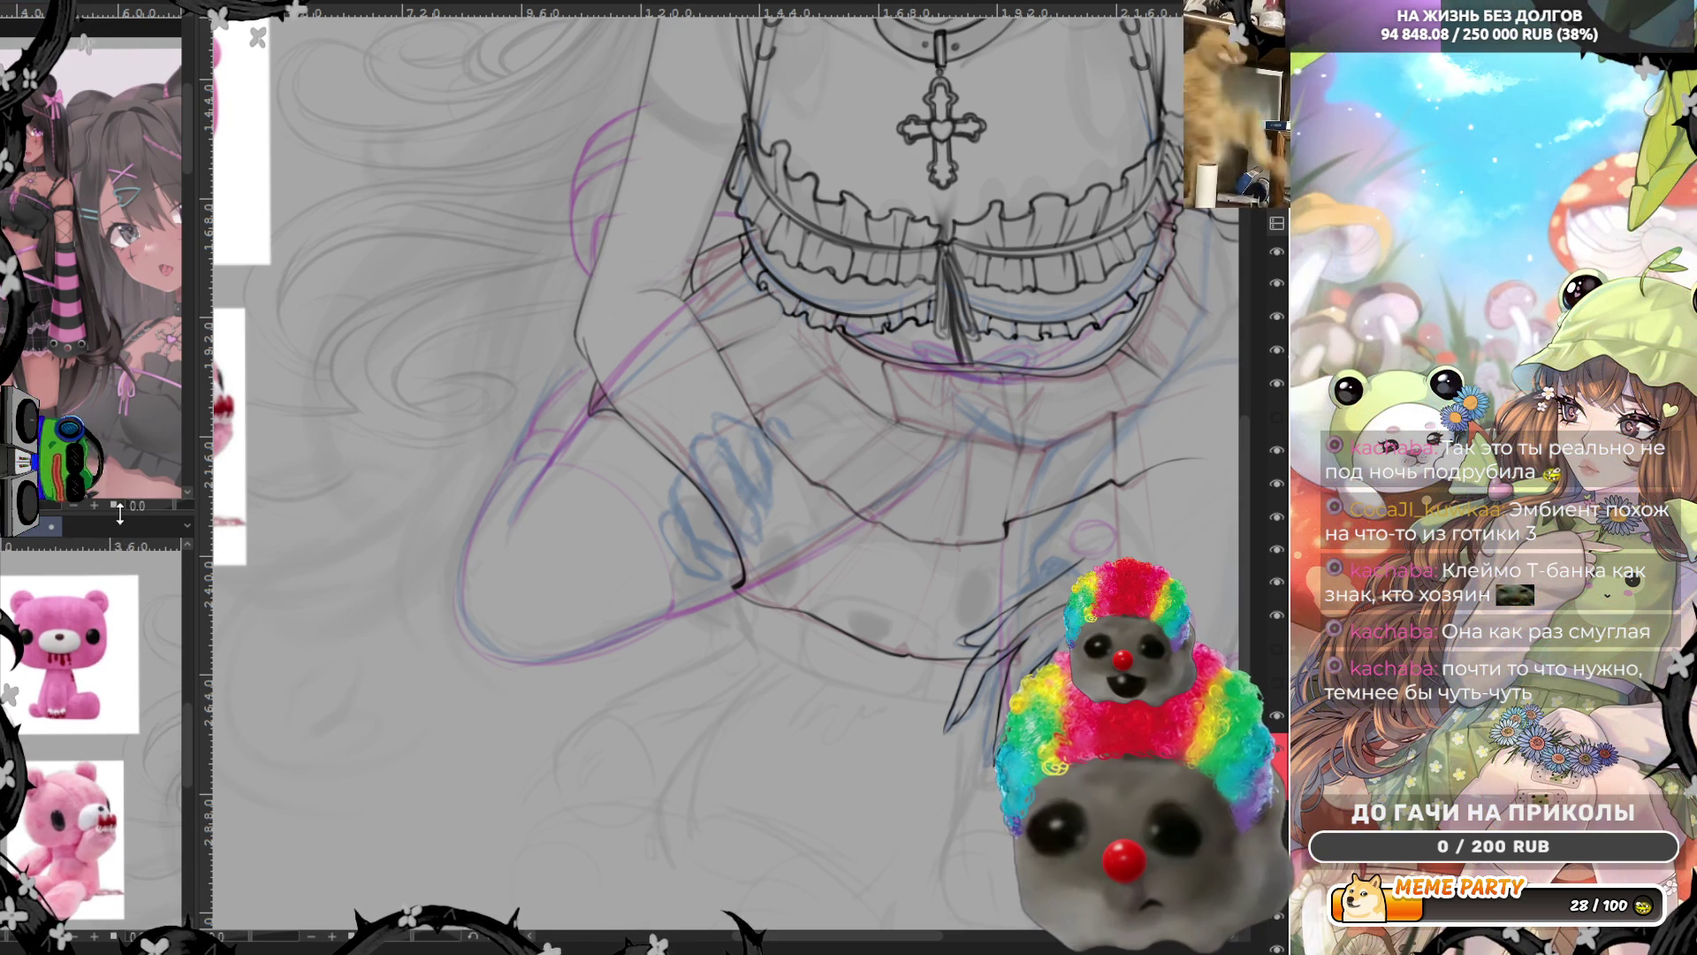
# Lower the reference-panel splitter so the top outfit photo gets more room
pyautogui.moveTo(120, 514); pyautogui.dragTo(119, 560)
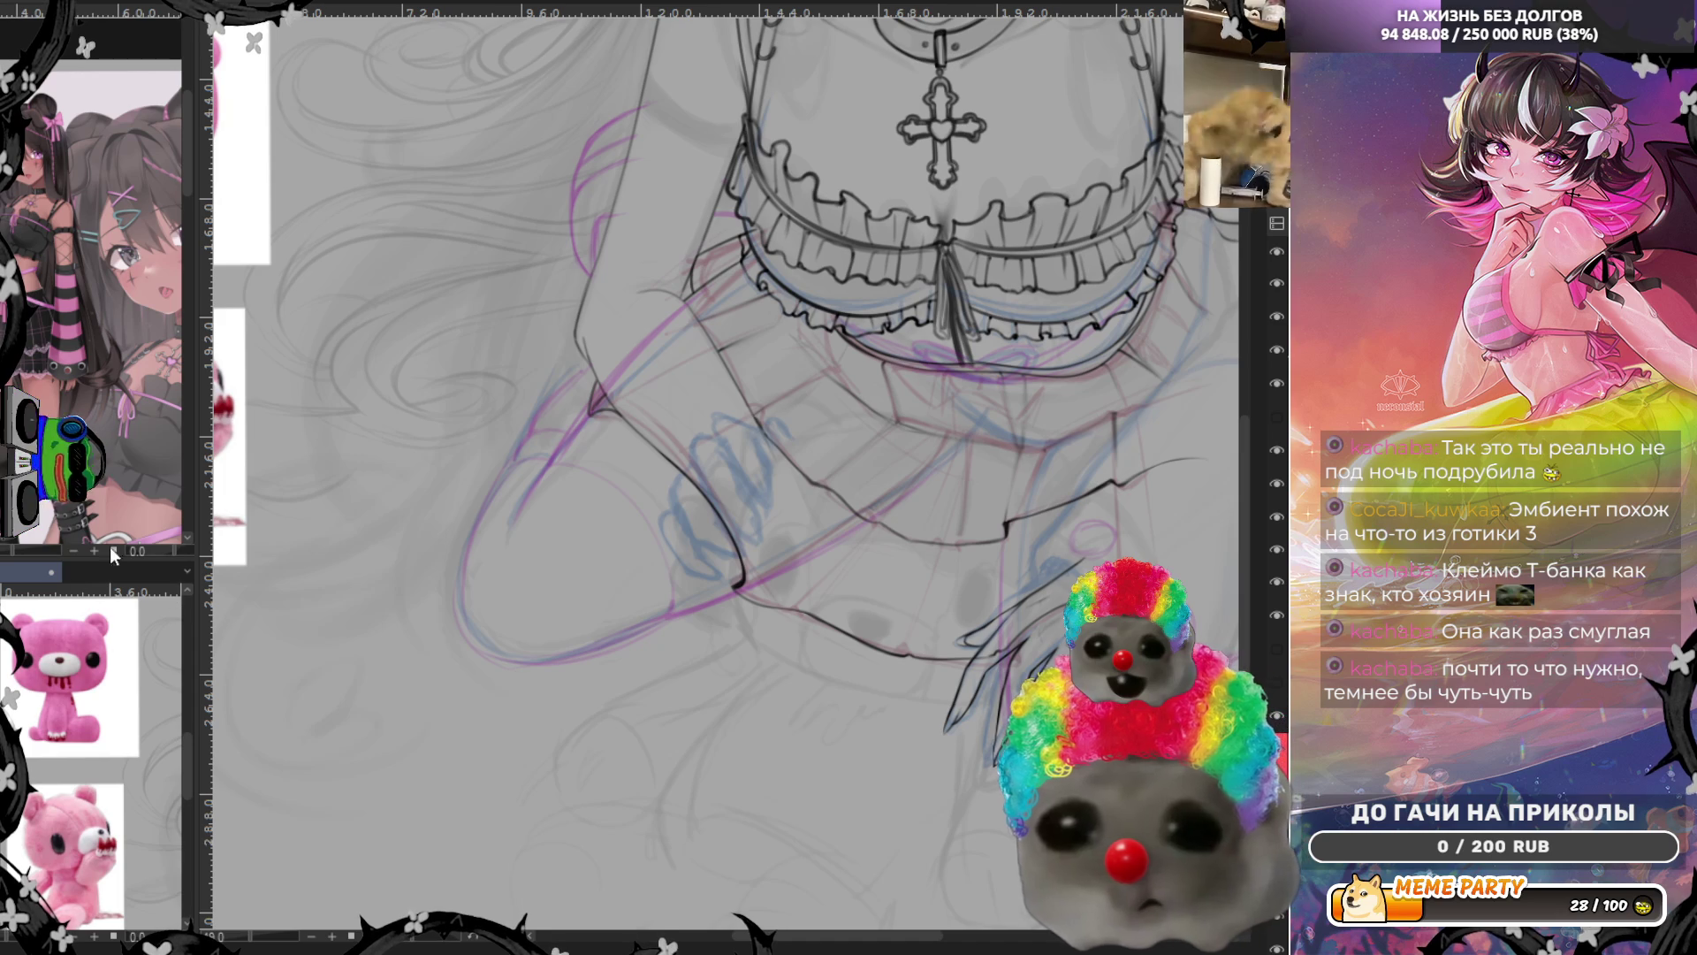
pyautogui.moveTo(106, 559); pyautogui.dragTo(105, 575)
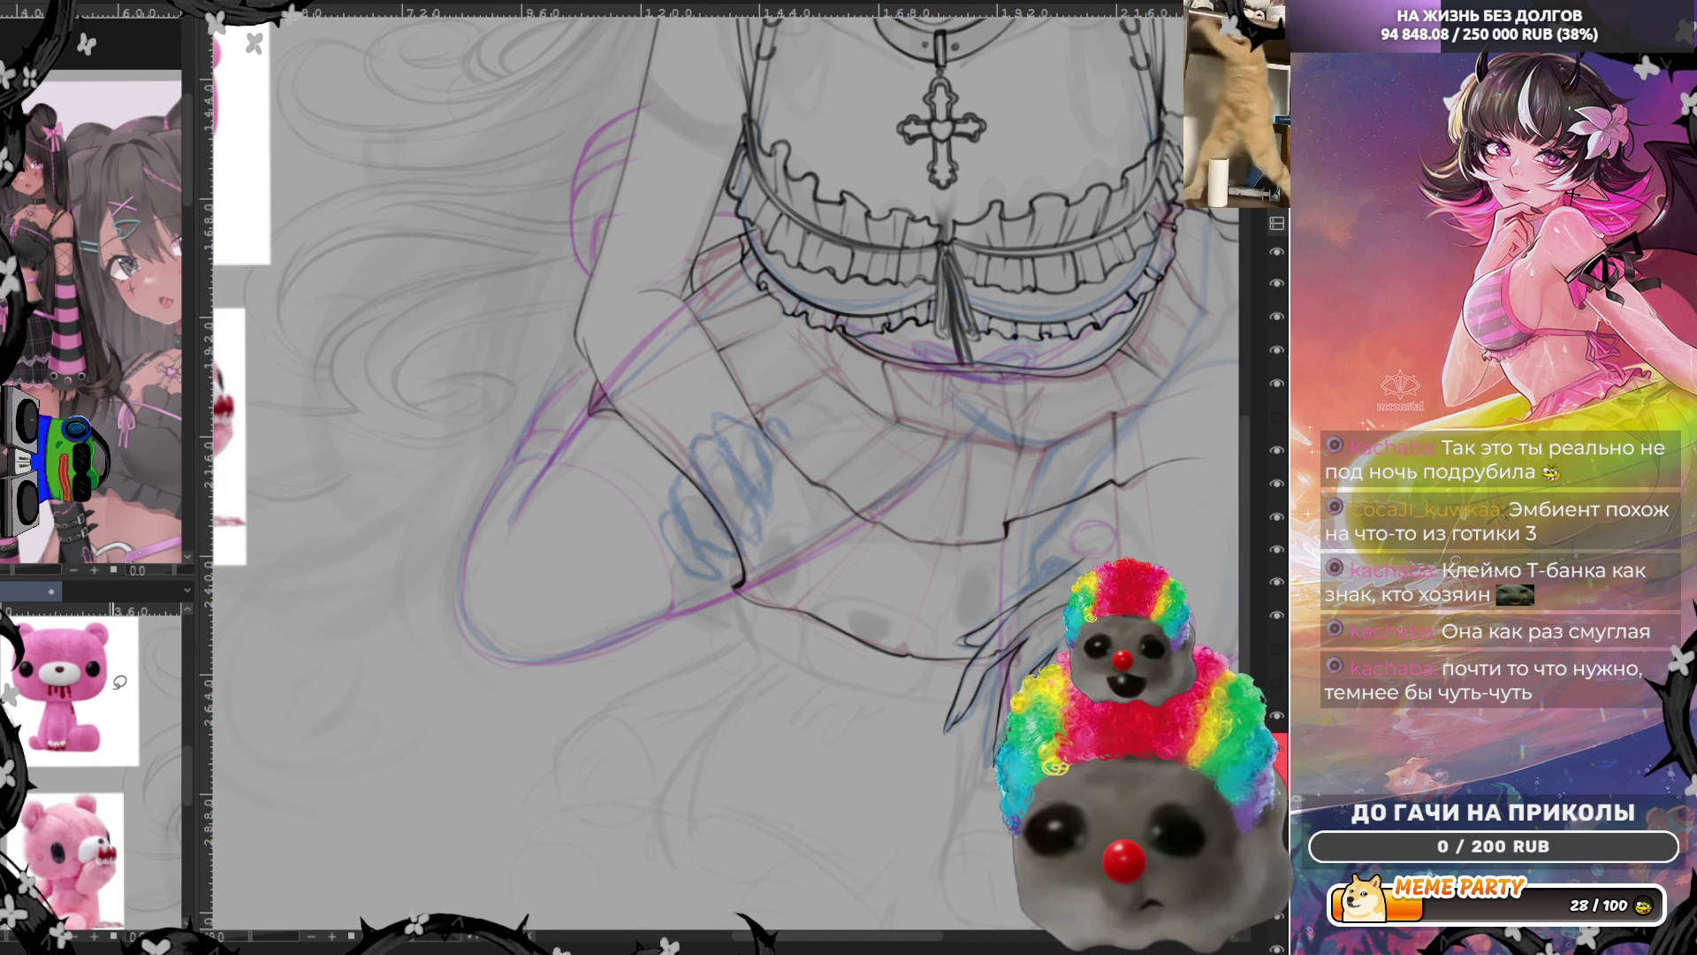
pyautogui.scroll(-2, 94, 350)
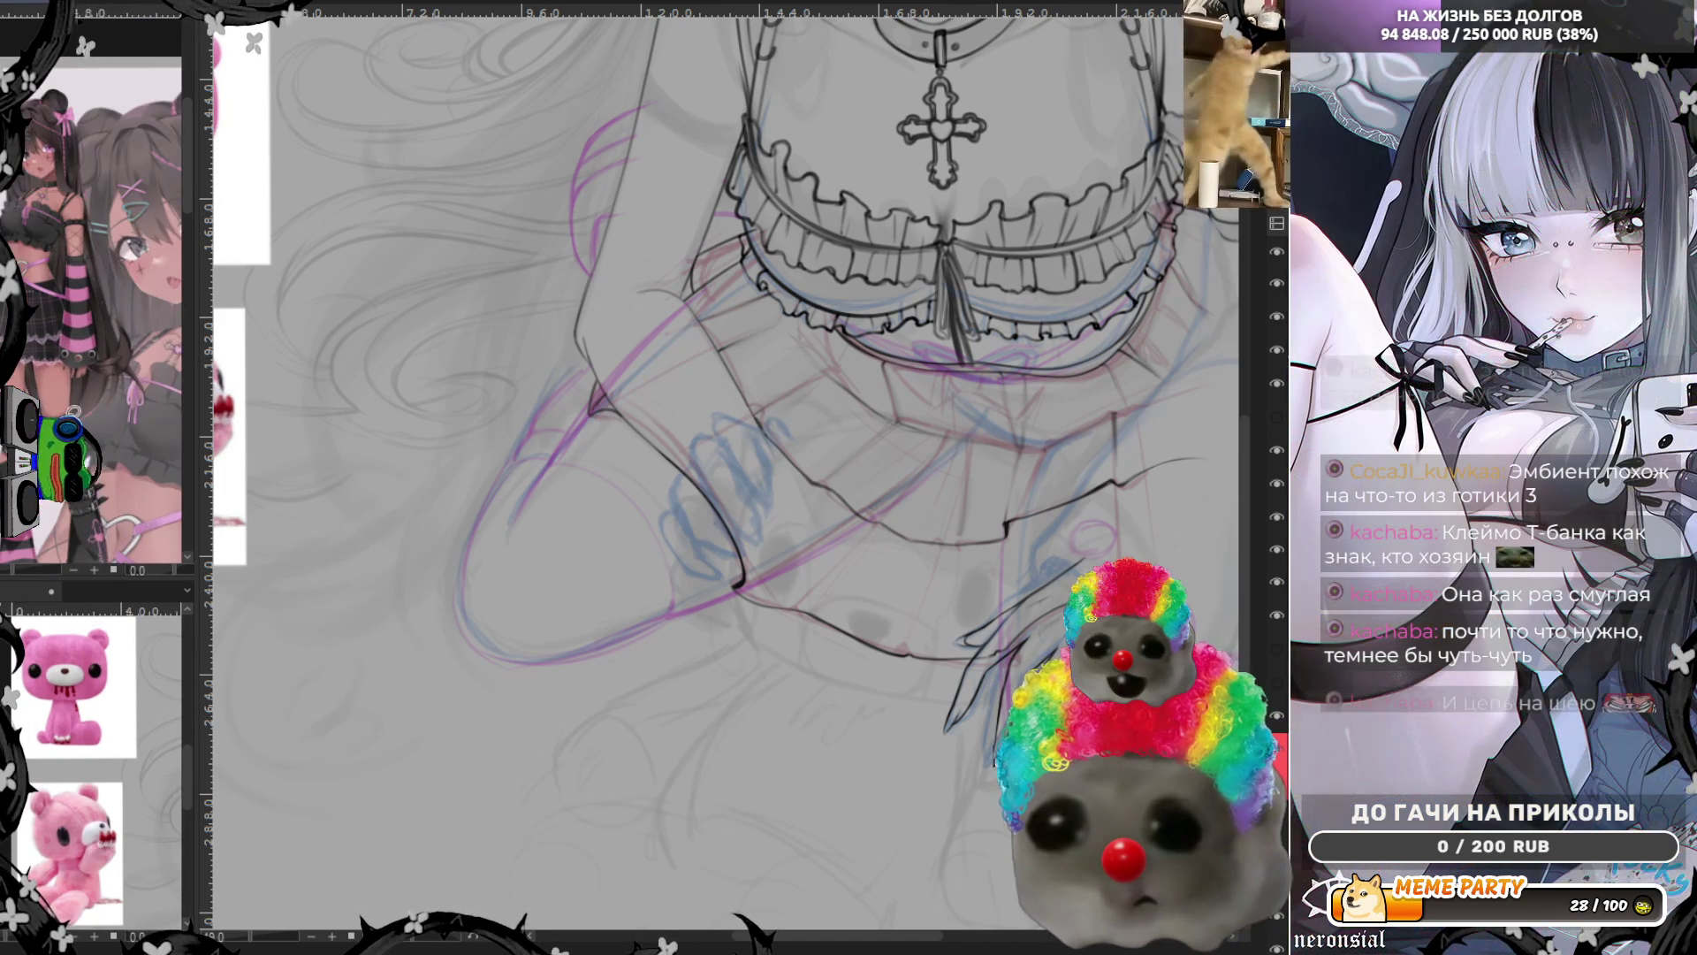
pyautogui.scroll(2, 93, 352)
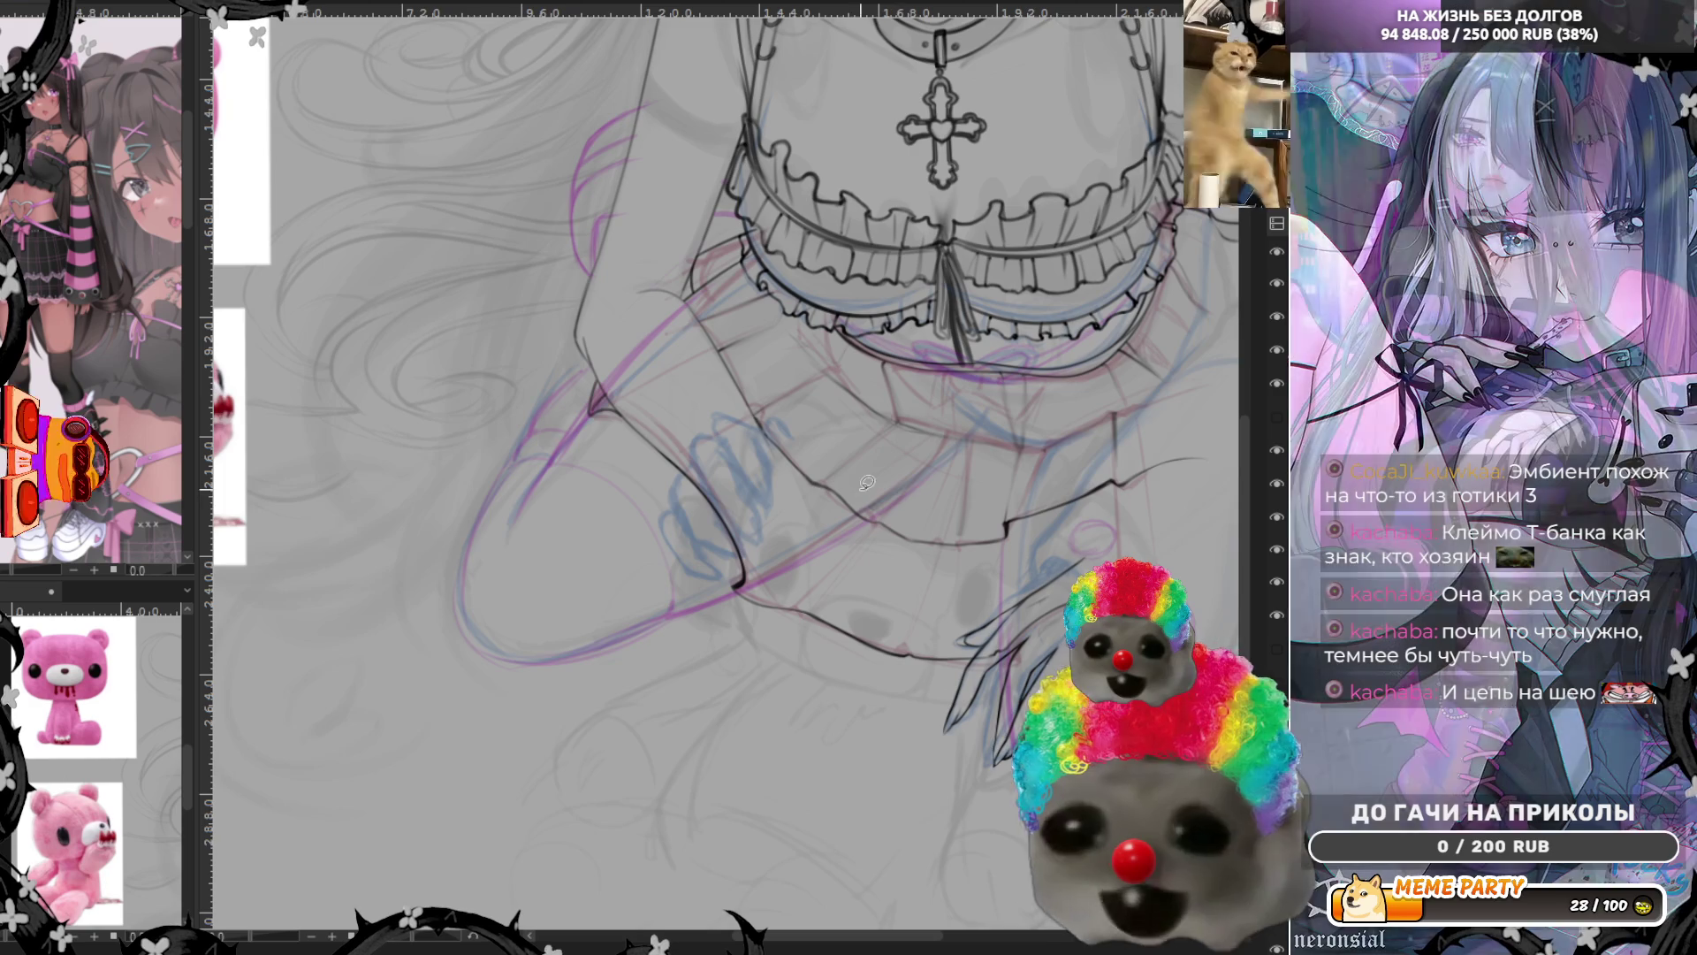
pyautogui.scroll(-1, 895, 501)
pyautogui.scroll(-2, 863, 491)
pyautogui.scroll(1, 805, 466)
pyautogui.scroll(1, 803, 466)
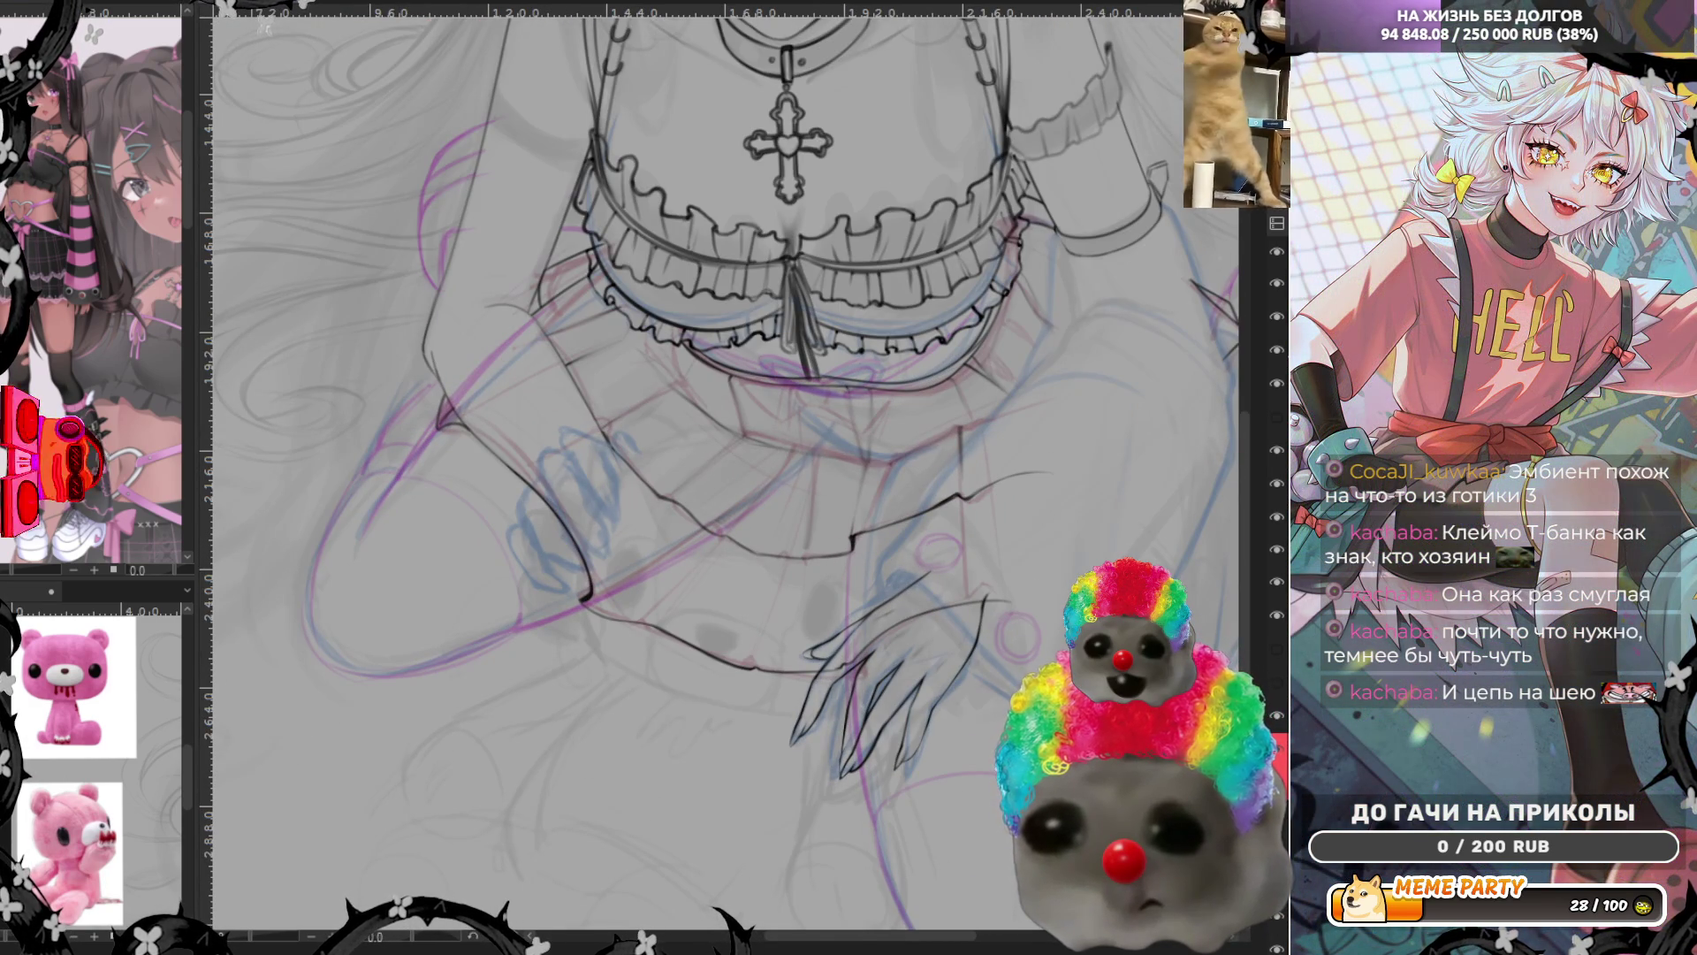
pyautogui.scroll(1, 695, 617)
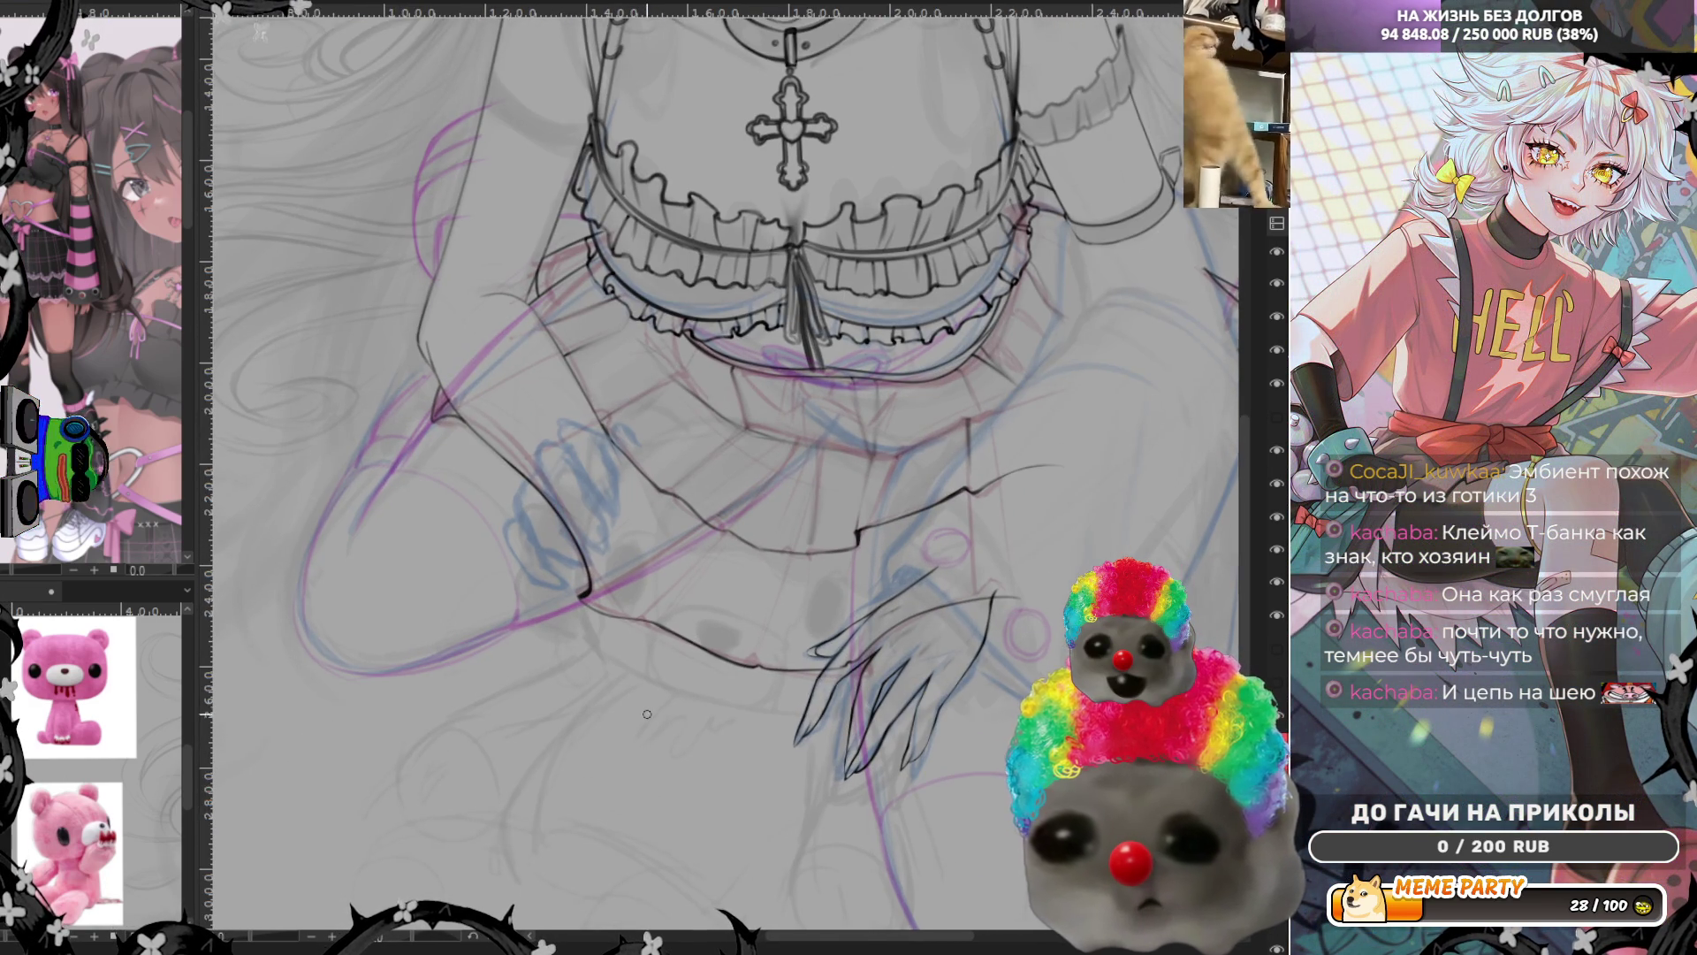
pyautogui.scroll(1, 796, 637)
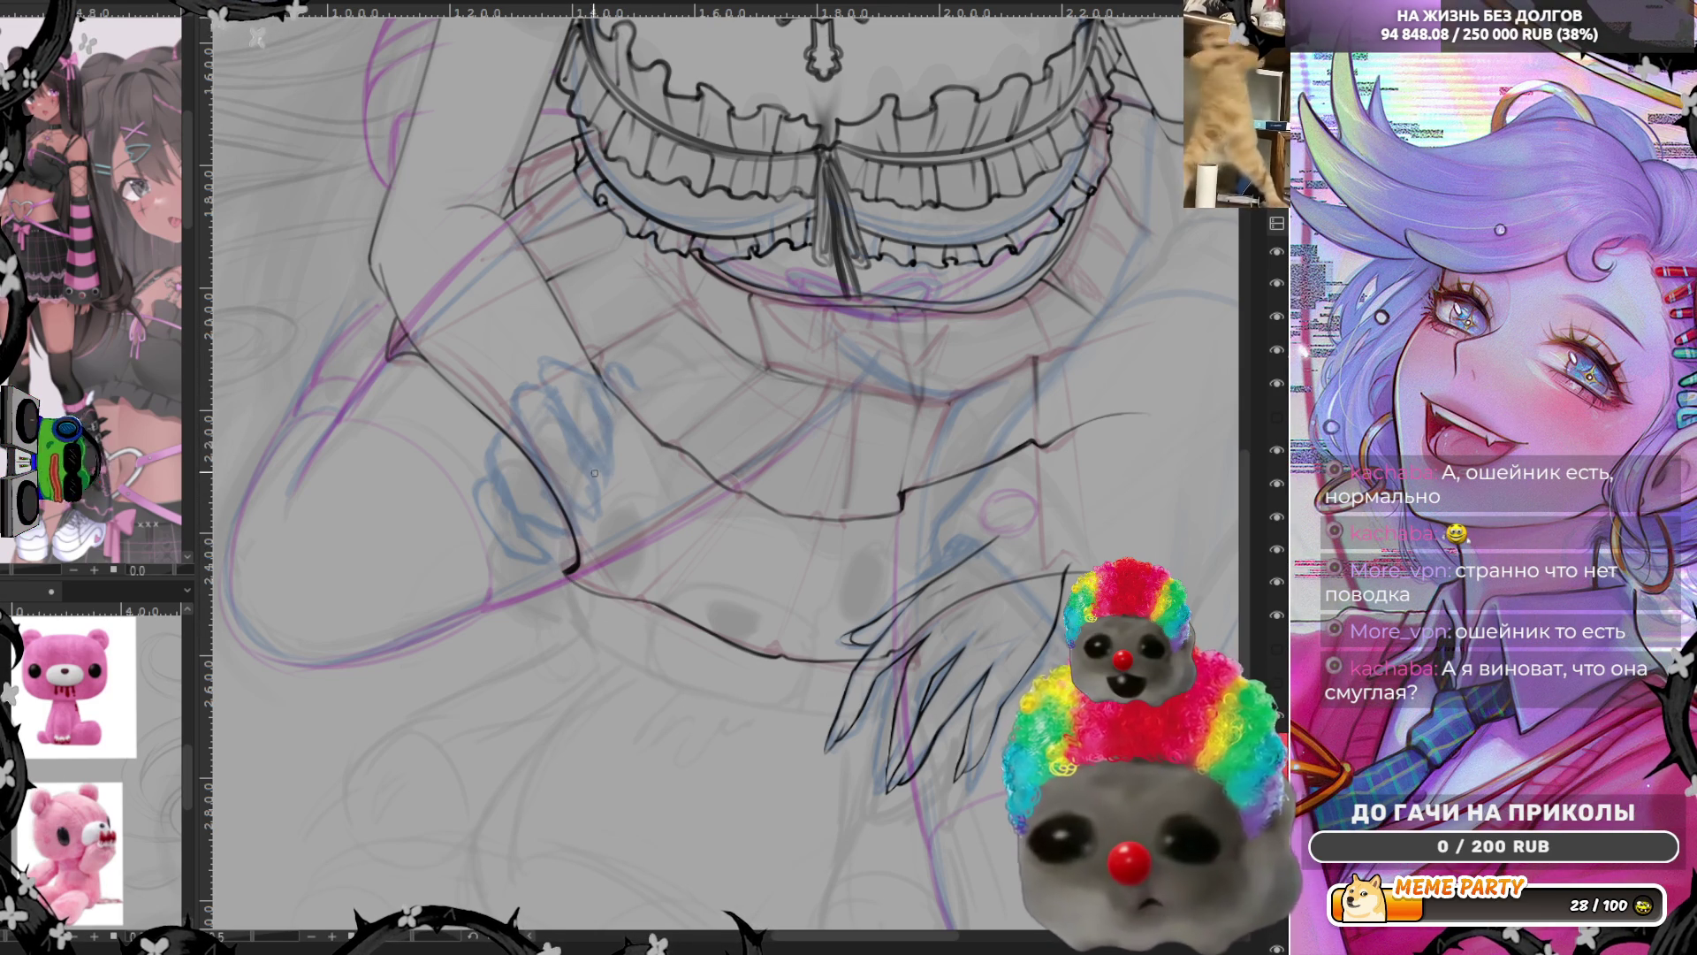
pyautogui.moveTo(584, 431); pyautogui.dragTo(567, 570)
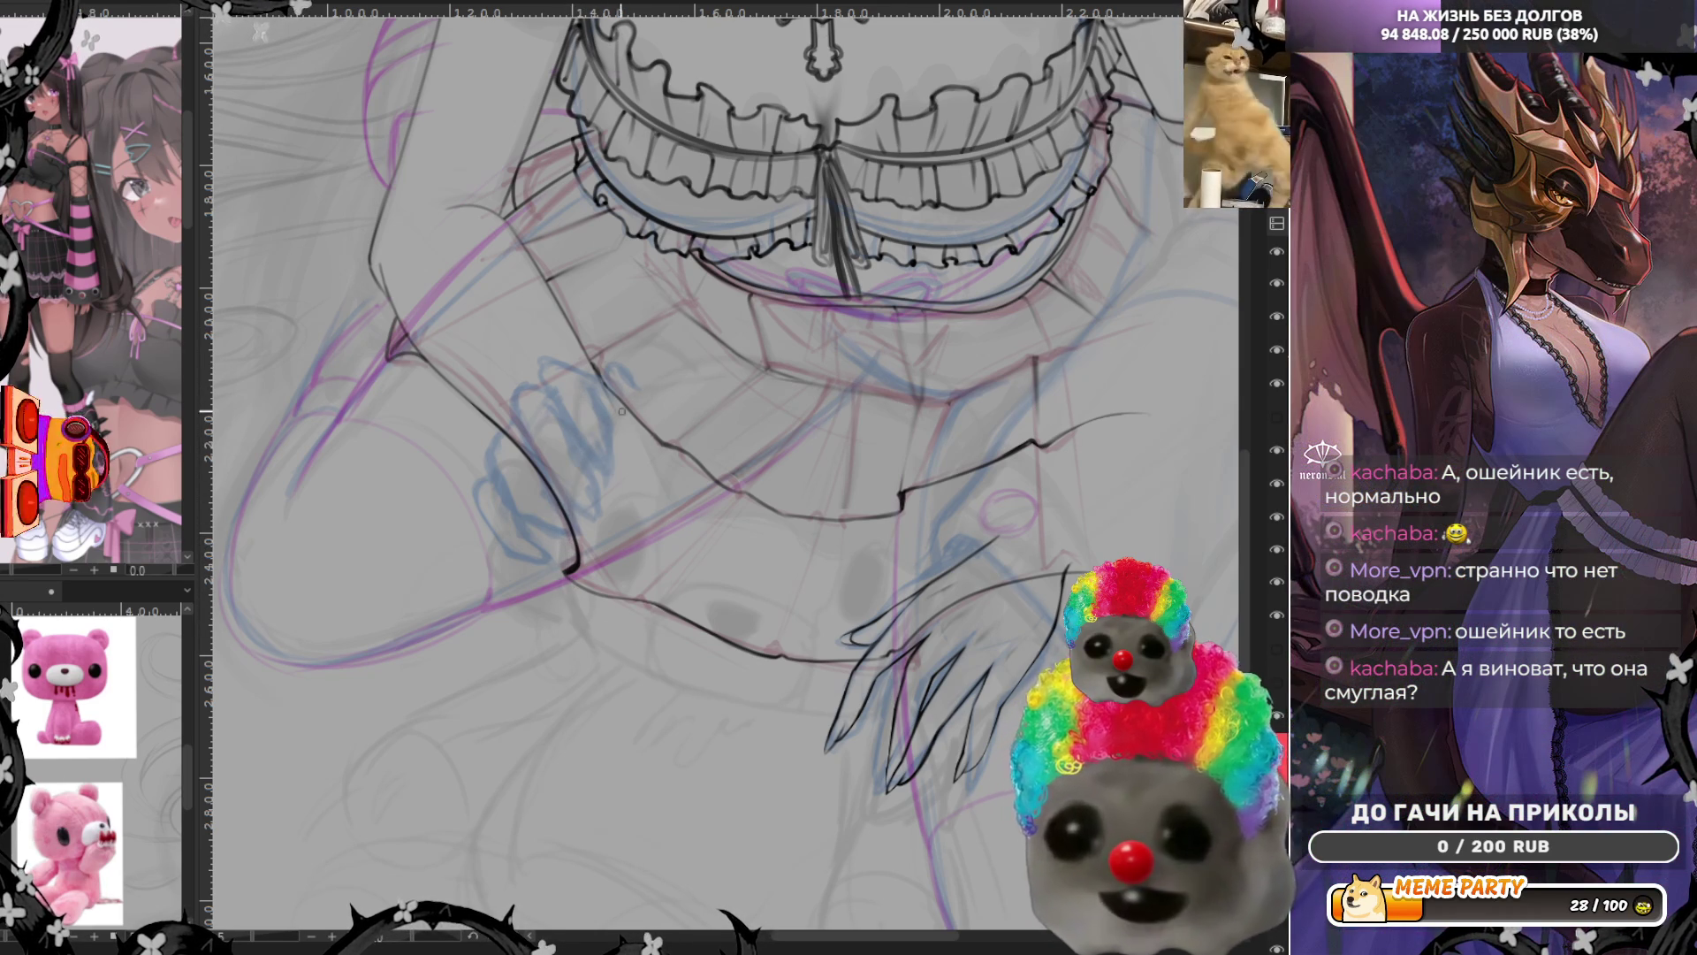
# Pencil a stroke below the arm, mirror the canvas and undo the oversized ellipse
pyautogui.moveTo(565, 593); pyautogui.dragTo(579, 636)
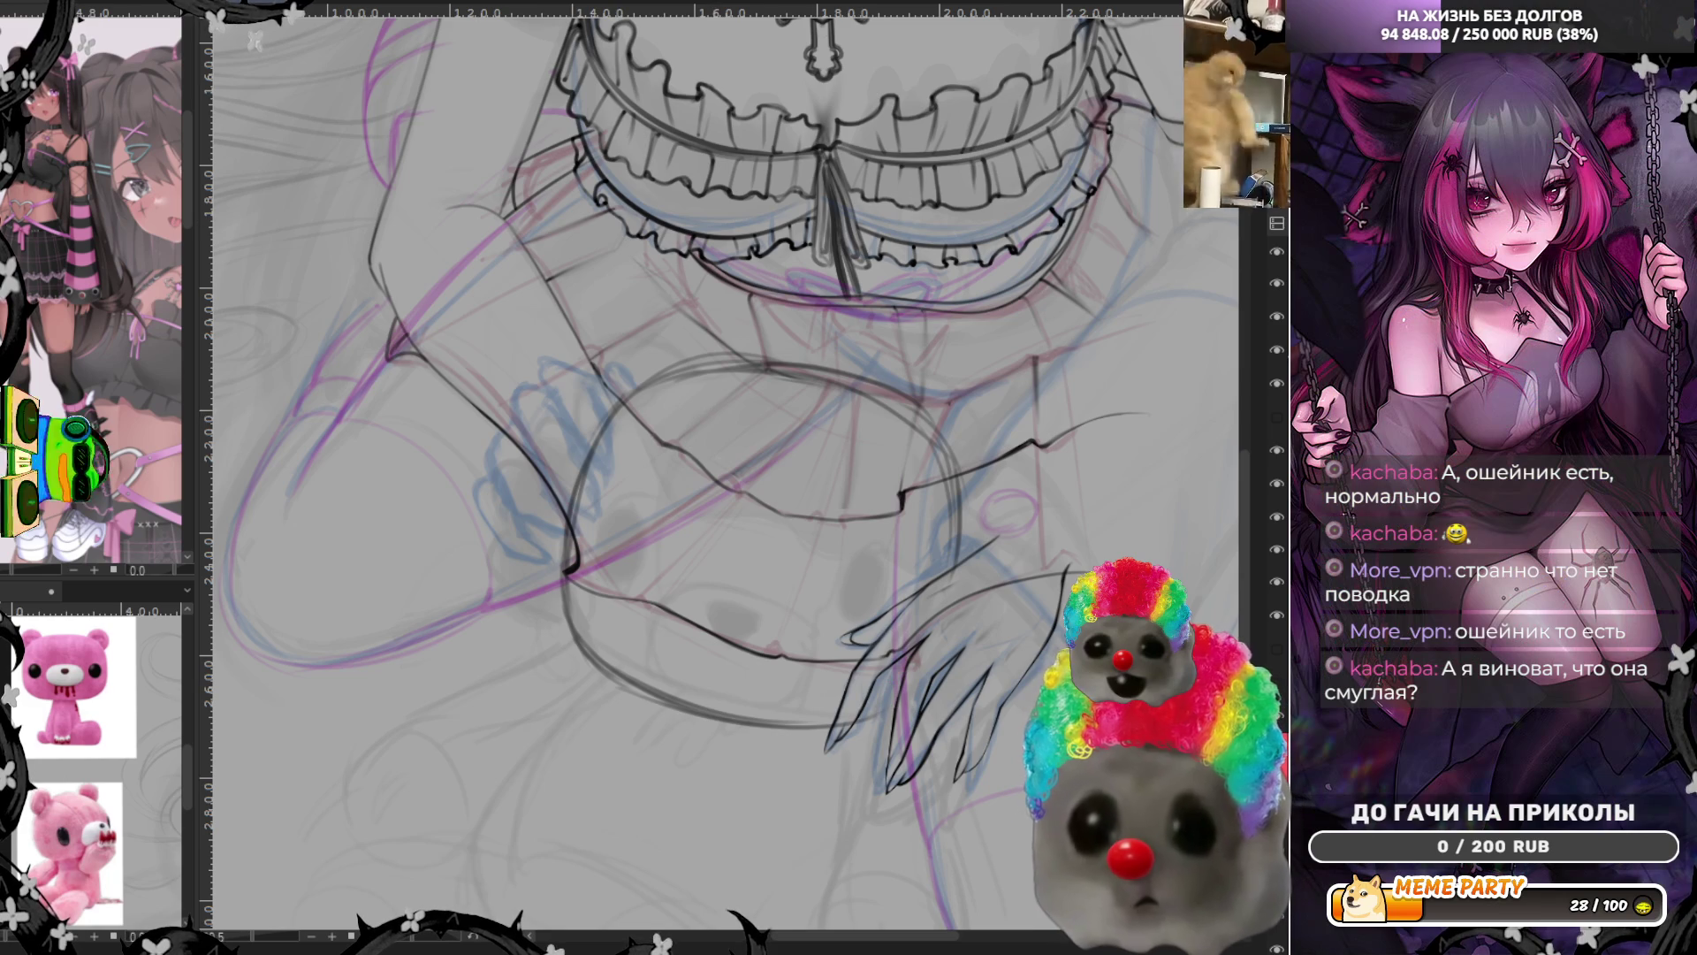
pyautogui.press('m')
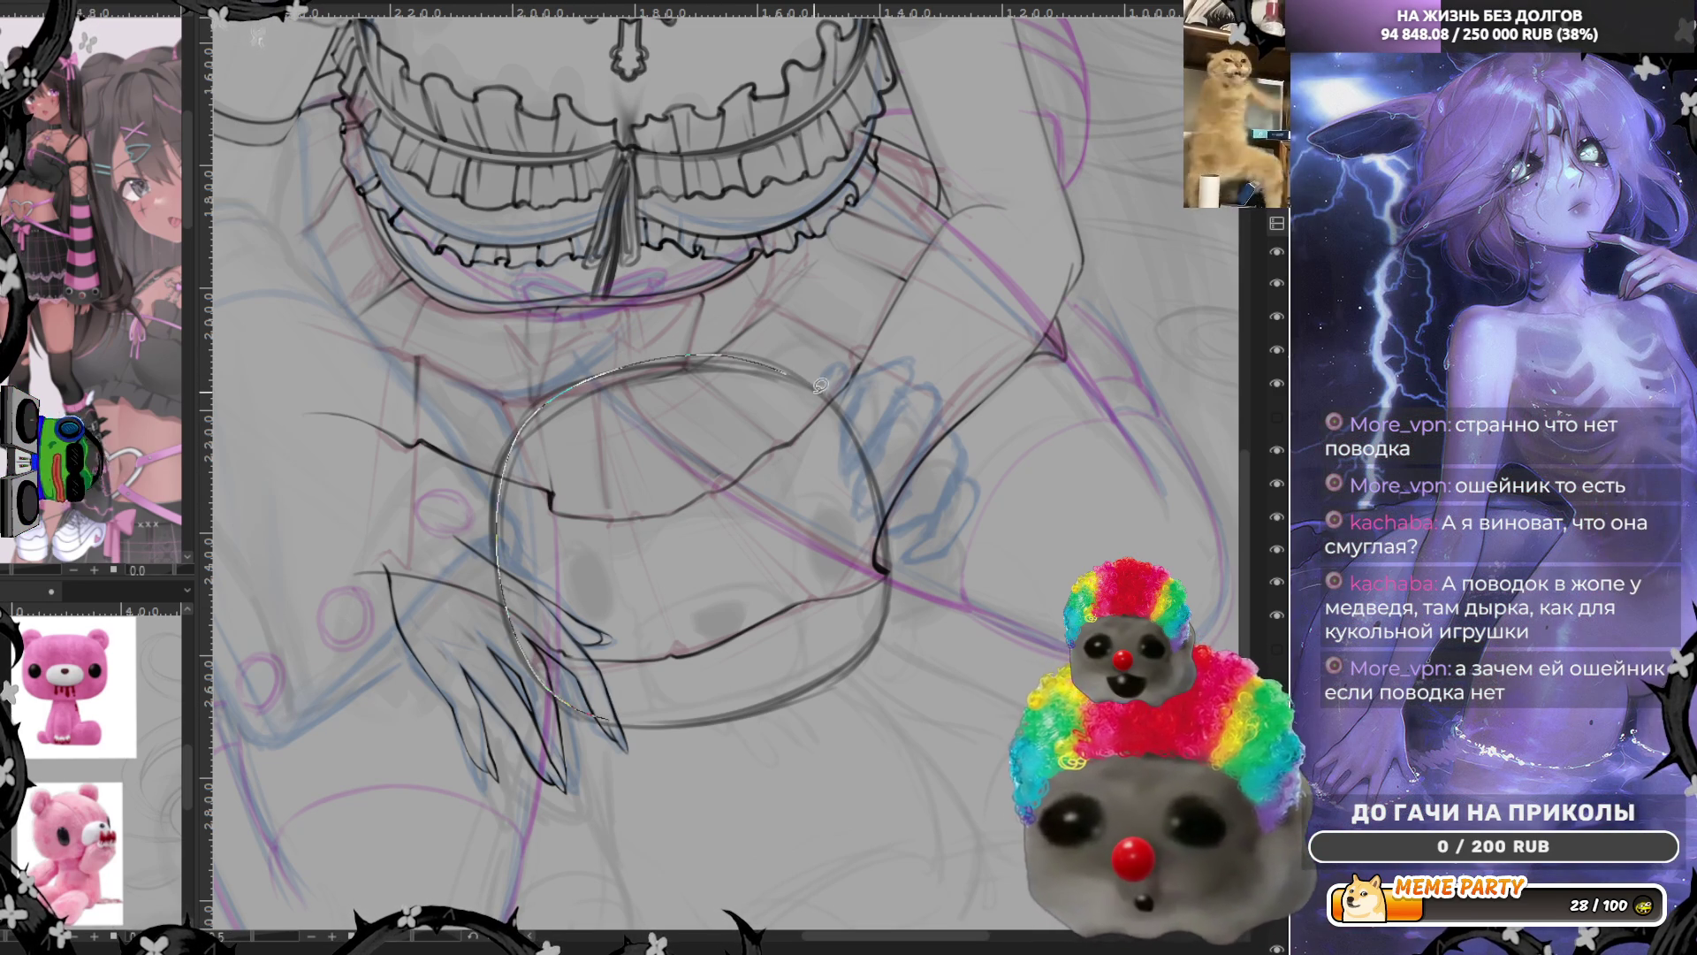
pyautogui.hotkey('ctrl', 'z')
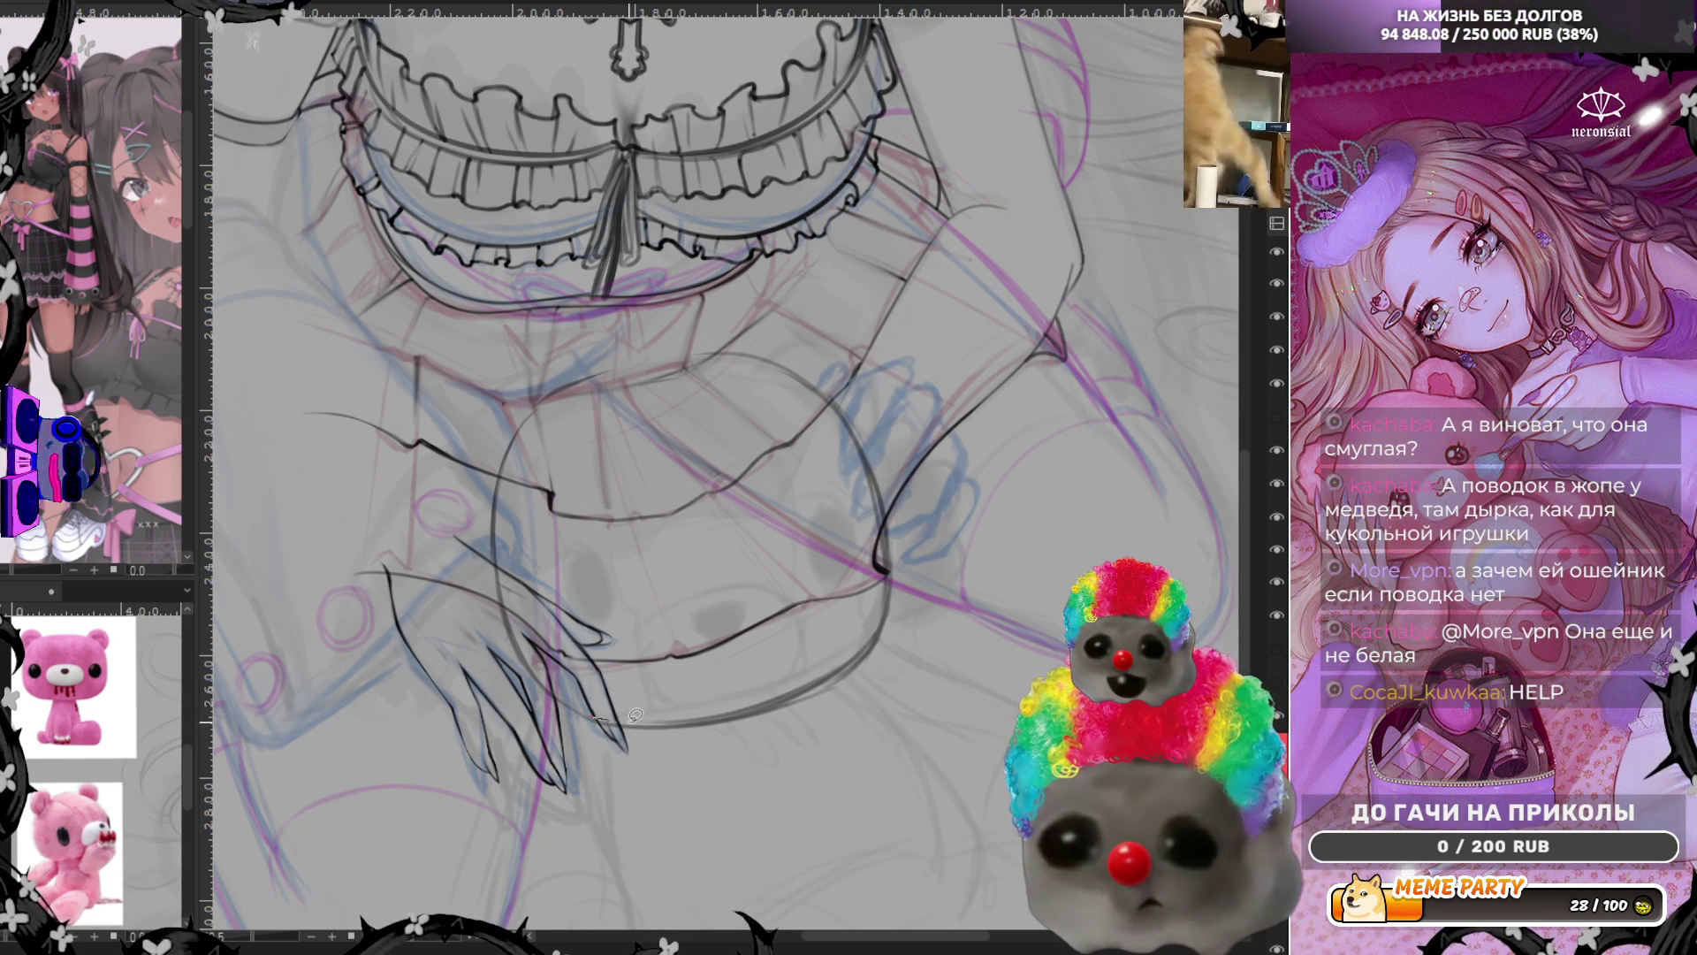
# Redraw and darken the arm's edge curves with a light guide stroke, then unflip the canvas
pyautogui.moveTo(862, 623); pyautogui.dragTo(679, 719)
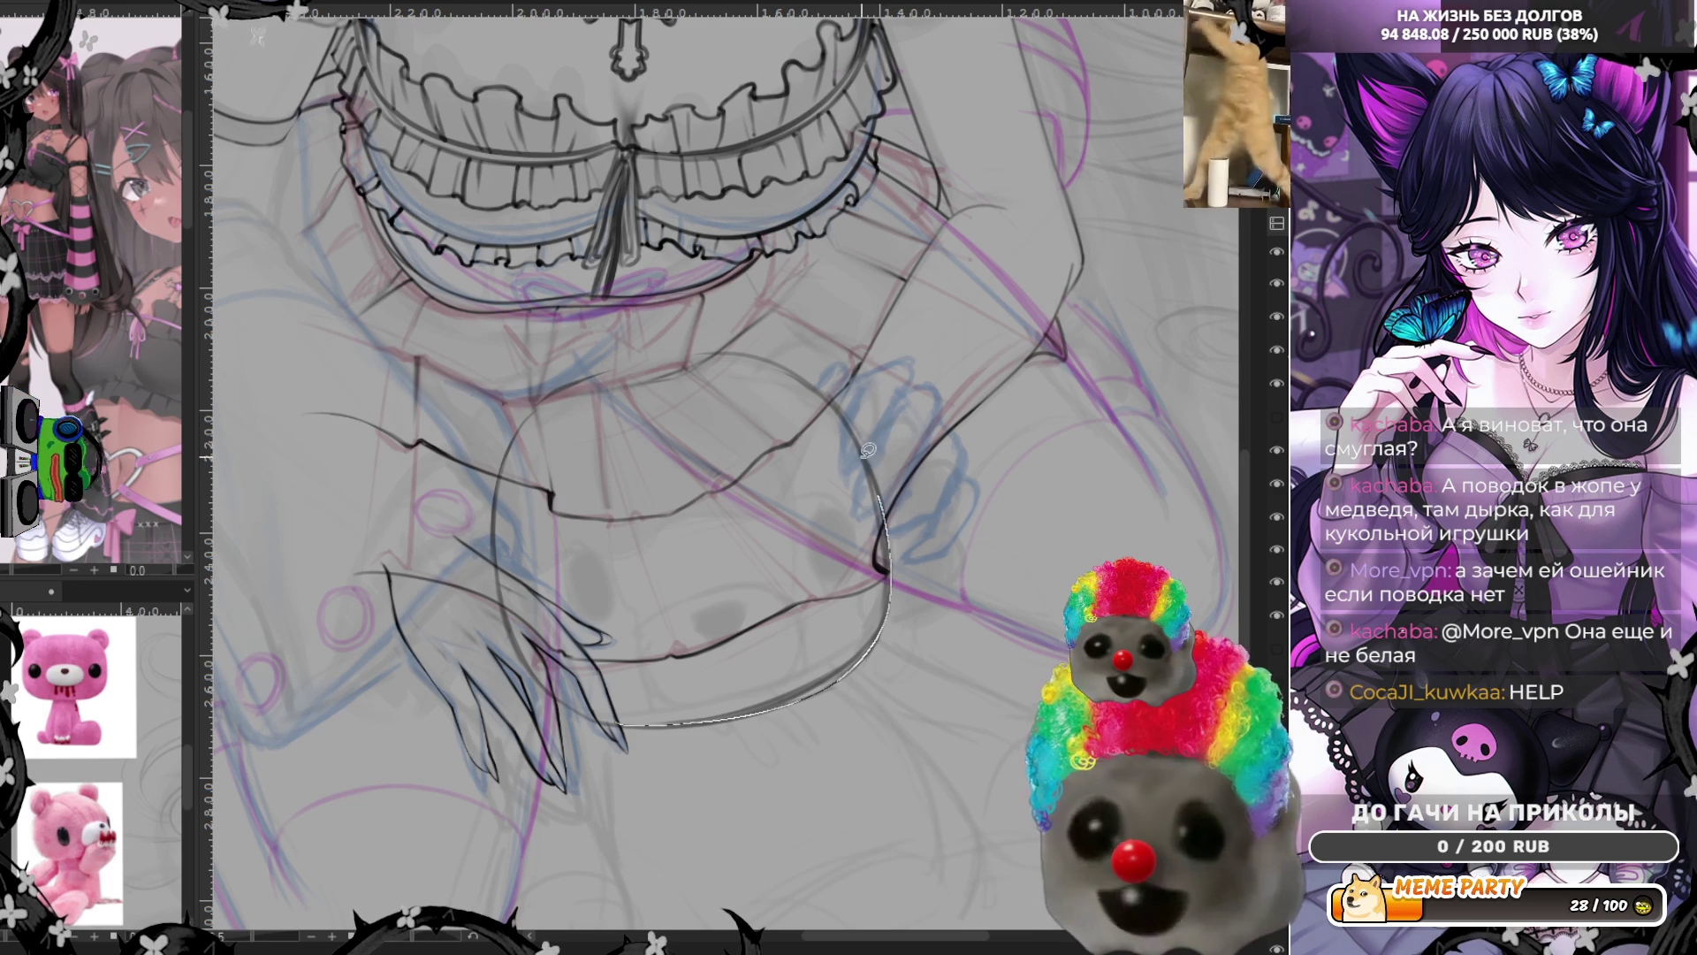
pyautogui.moveTo(883, 571); pyautogui.dragTo(859, 412)
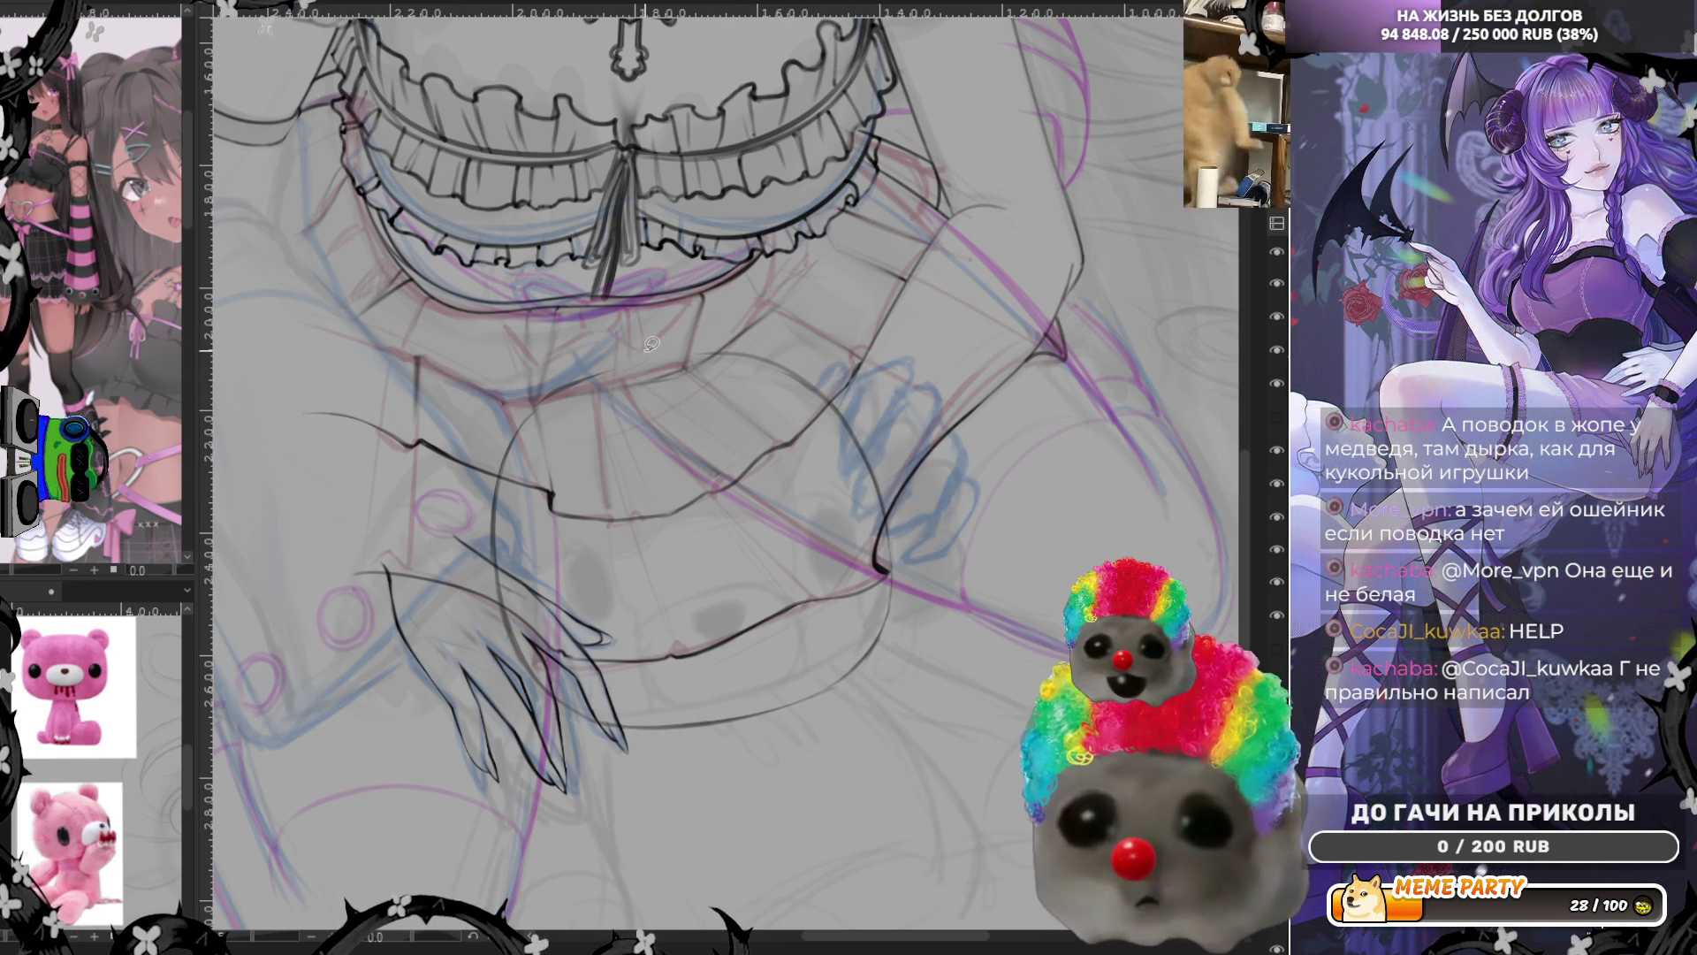
pyautogui.moveTo(535, 403); pyautogui.dragTo(583, 357)
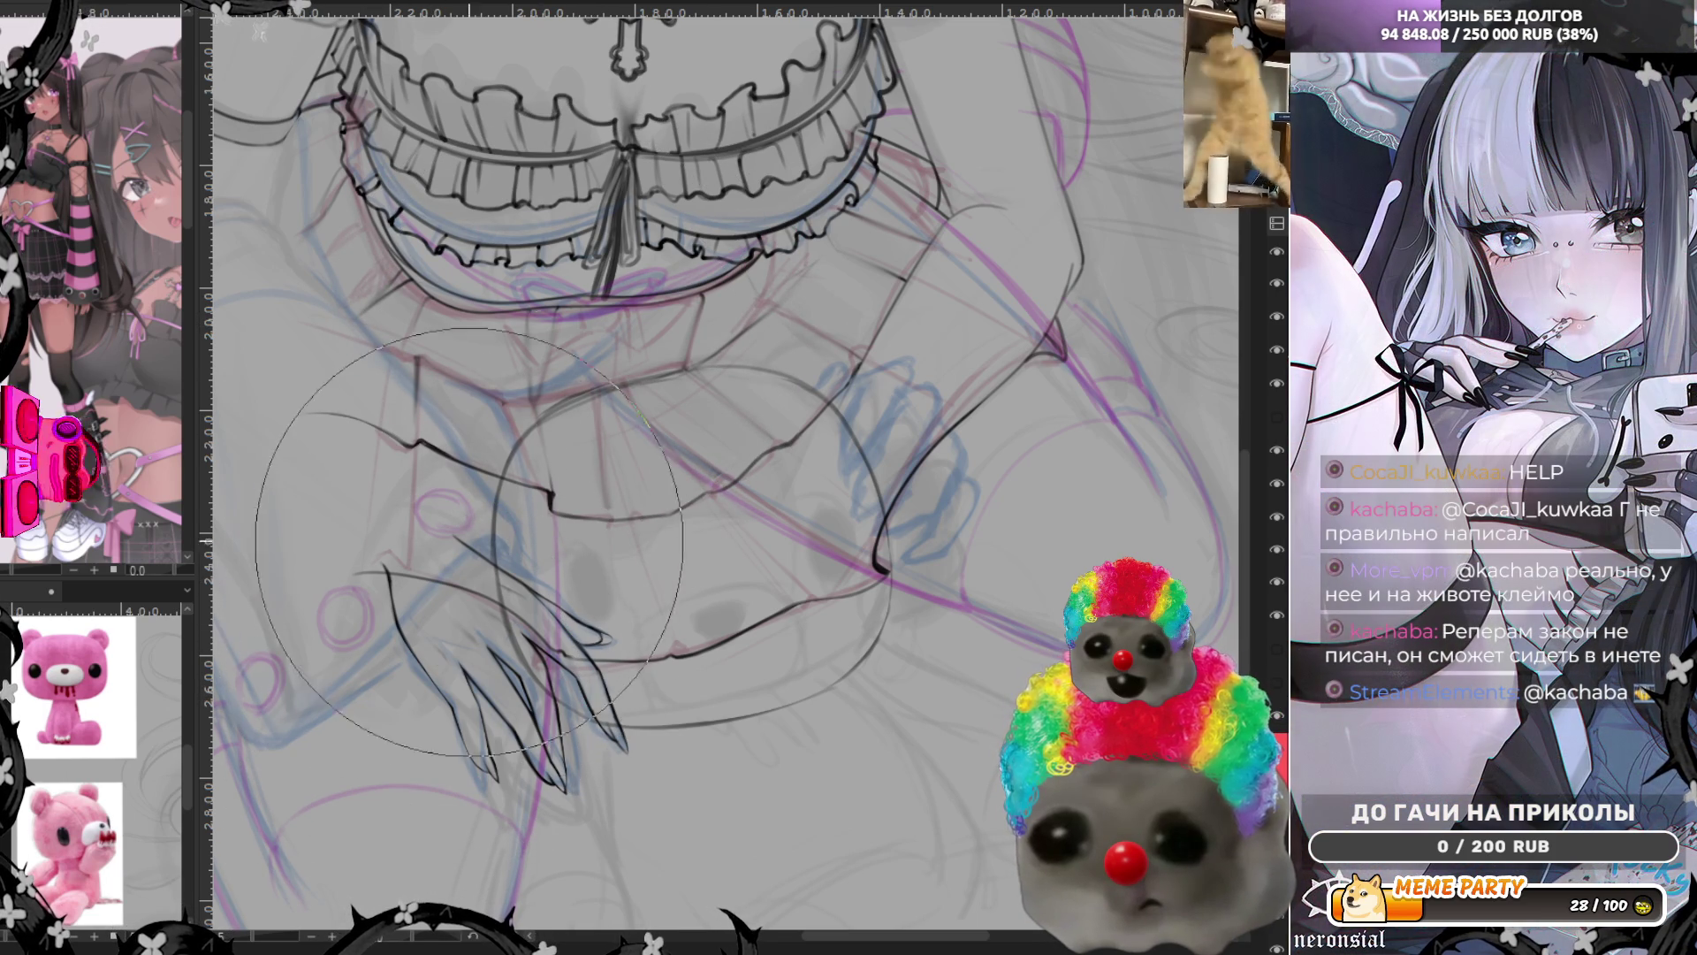
pyautogui.press('-')
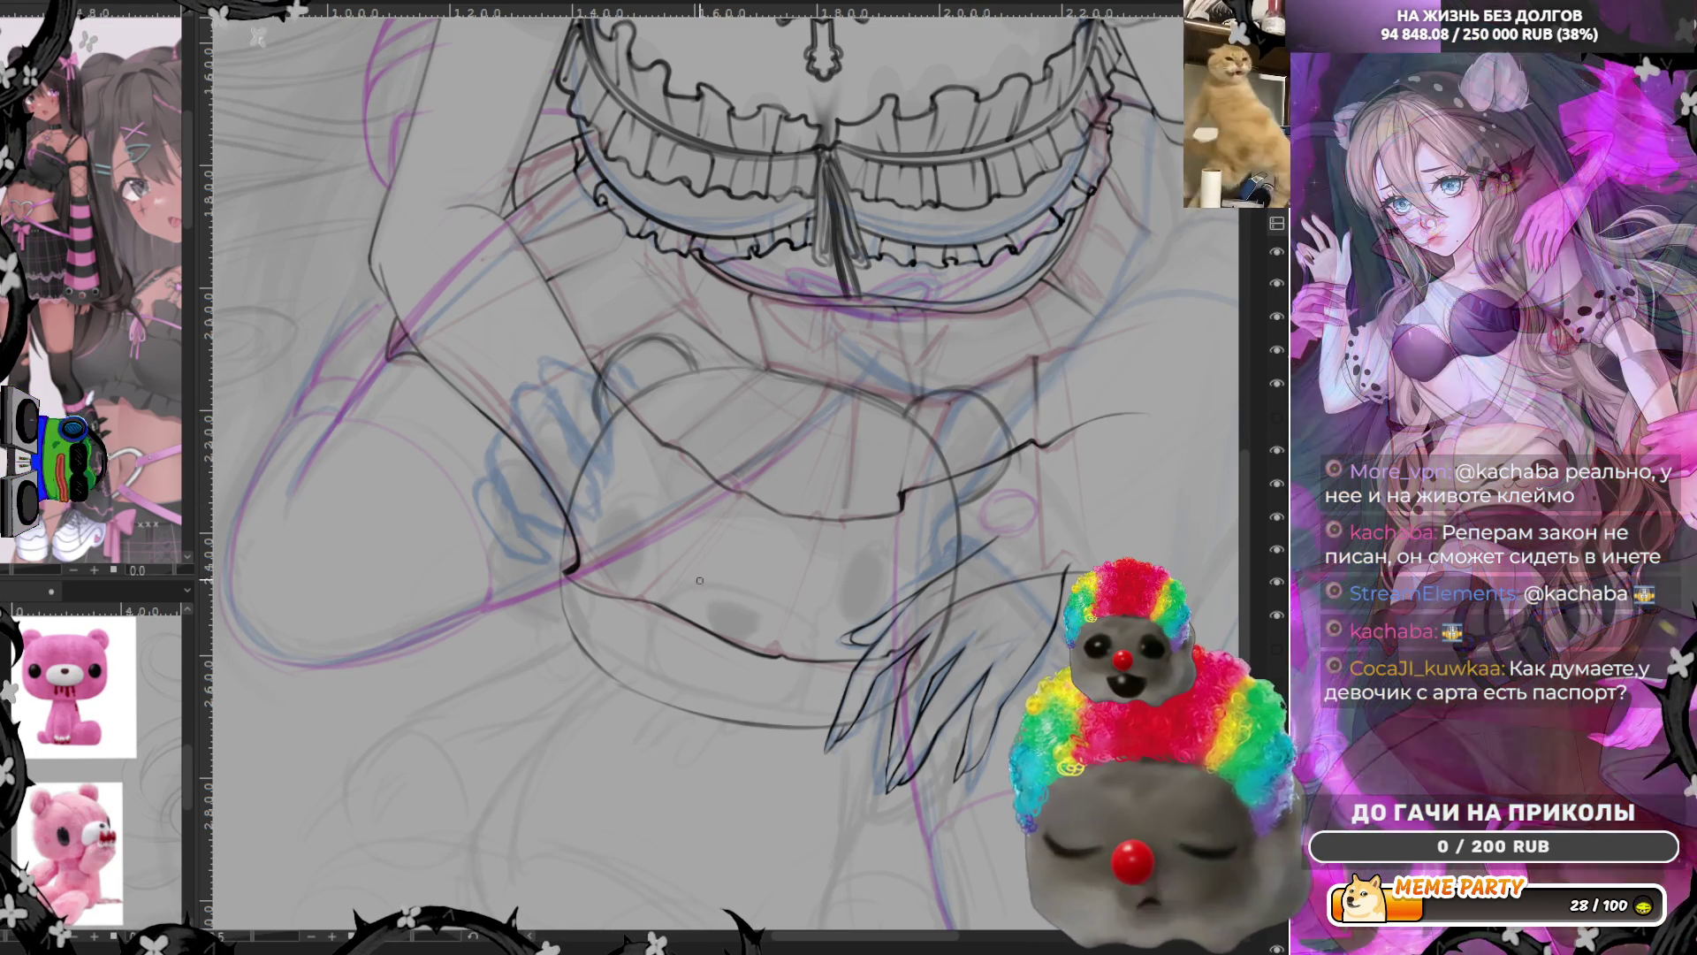
# Sketch the bear's head contours and right side, briefly hiding the layer to check lines beneath
pyautogui.moveTo(653, 610); pyautogui.dragTo(683, 672)
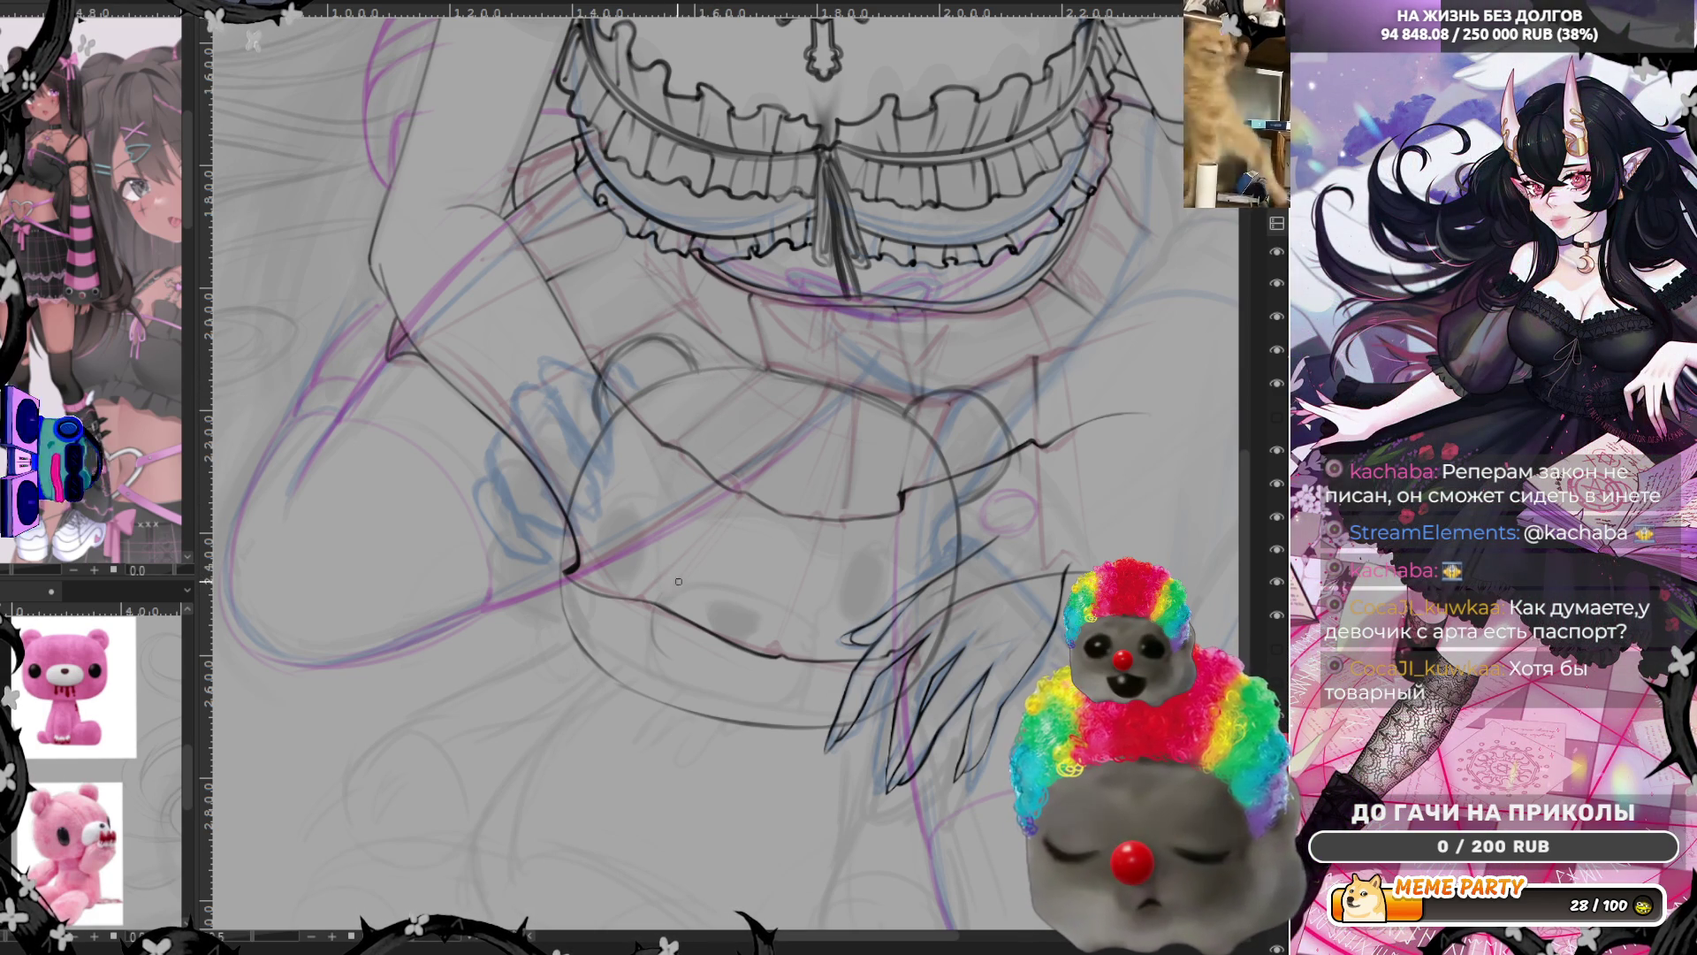
pyautogui.moveTo(740, 376); pyautogui.dragTo(673, 561)
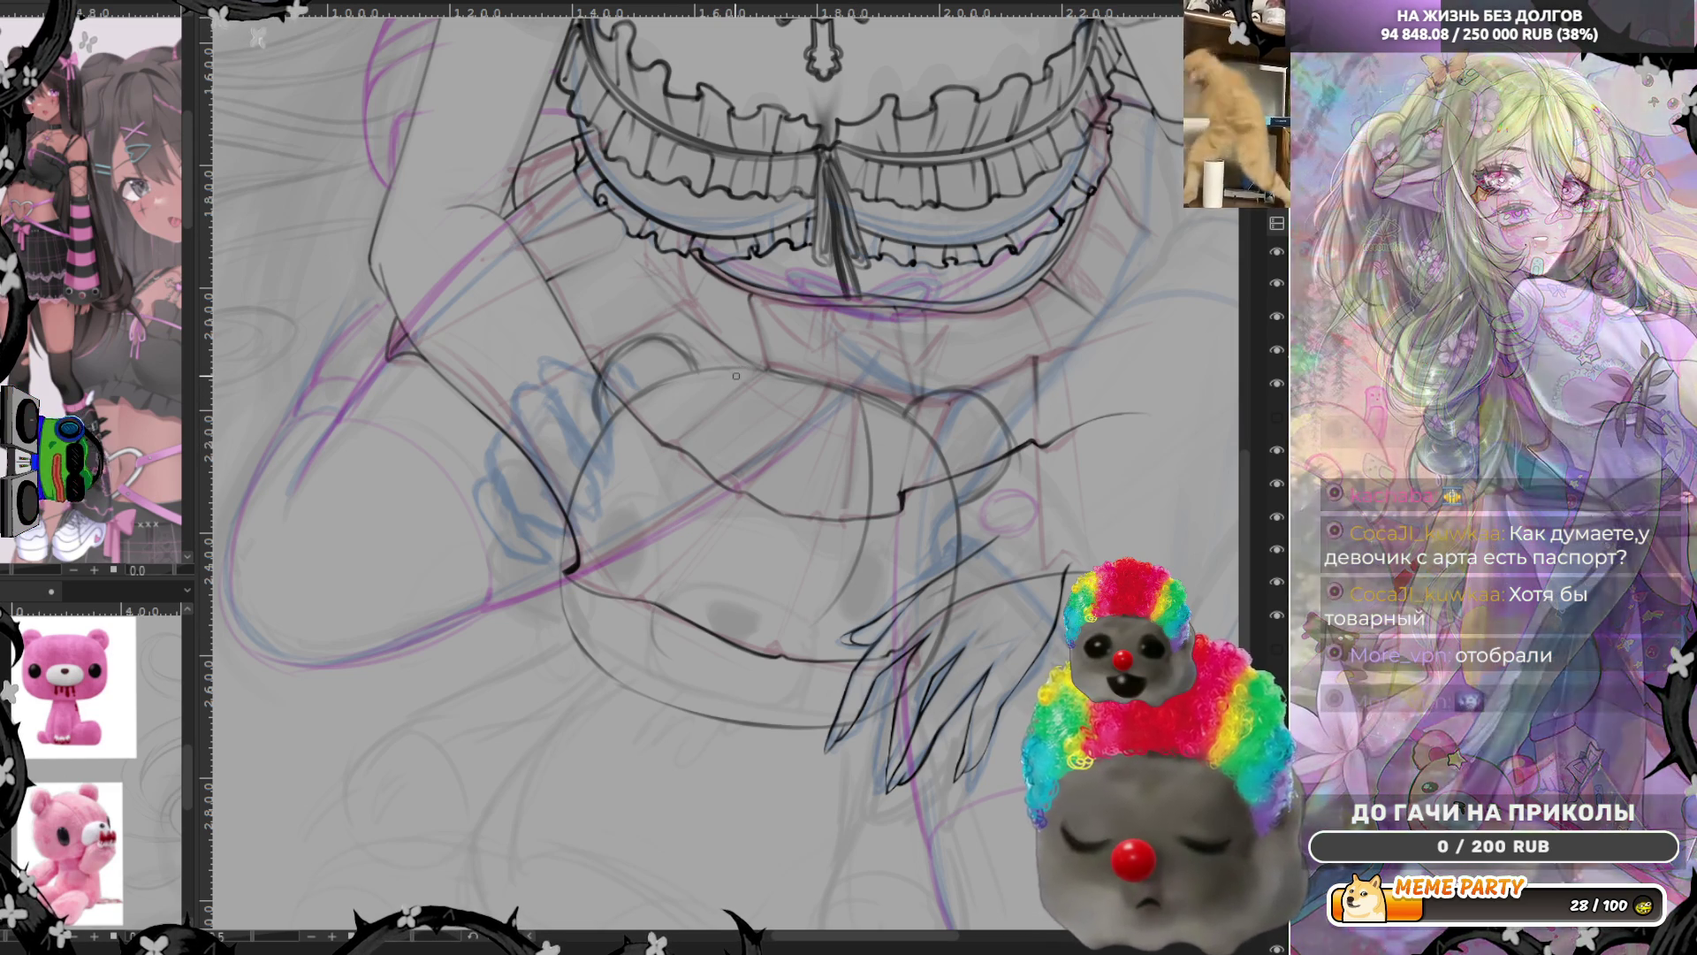
pyautogui.moveTo(746, 371); pyautogui.dragTo(689, 611)
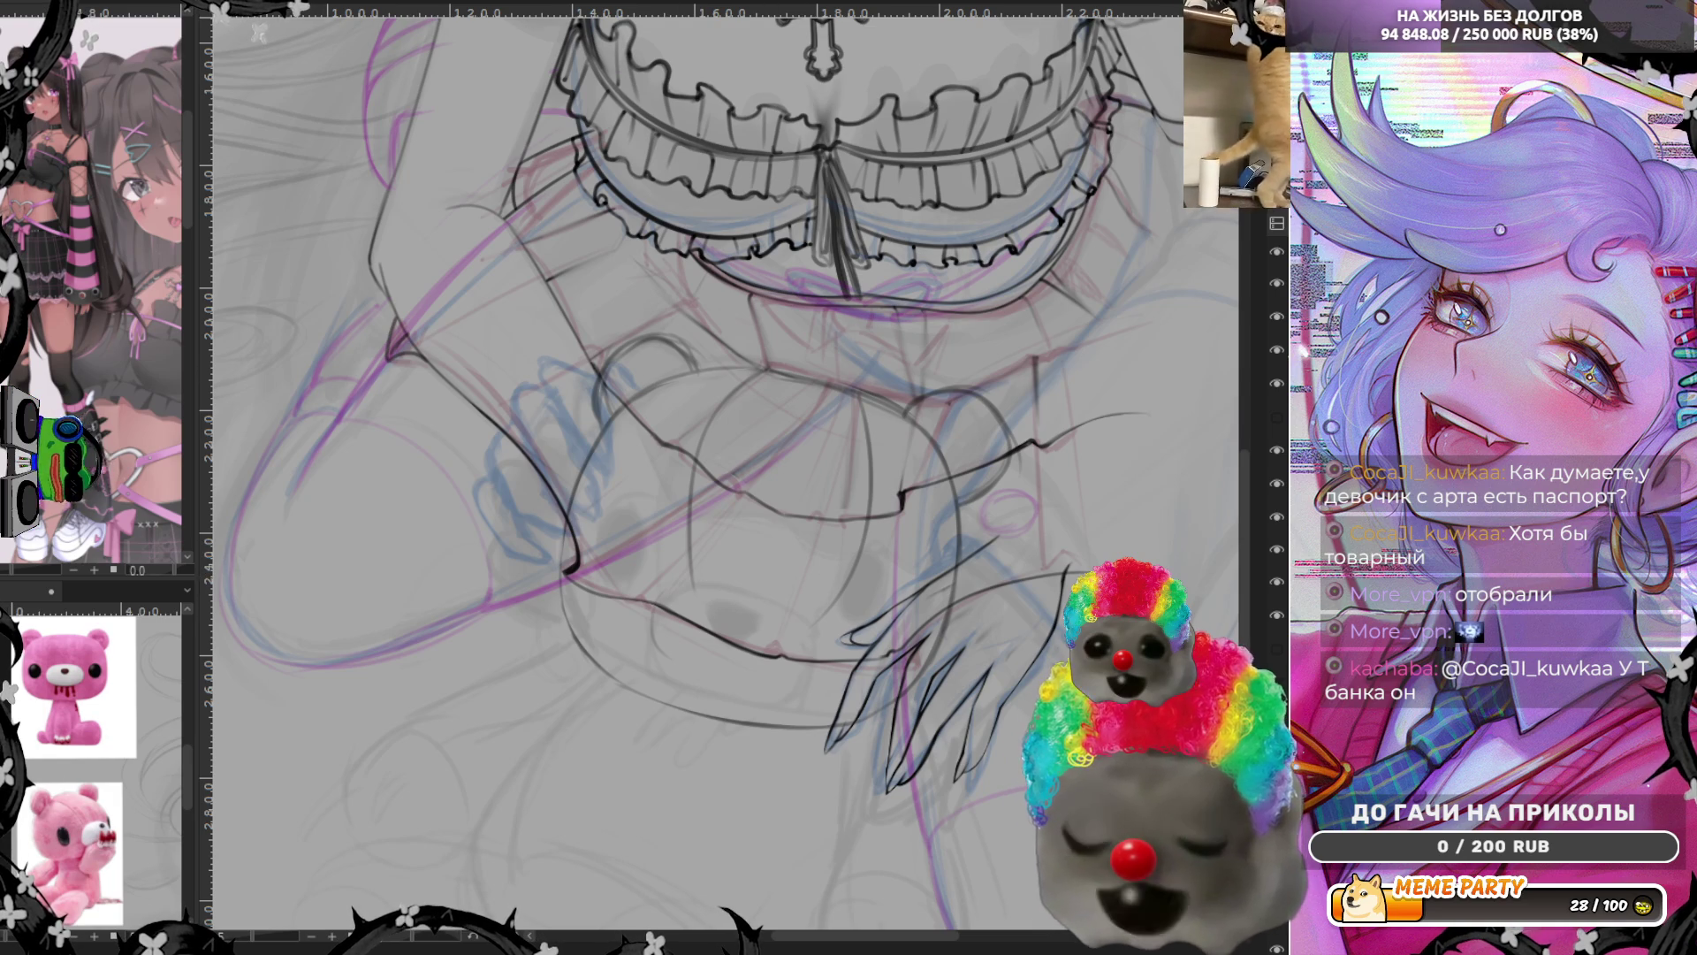
pyautogui.press('Delete')
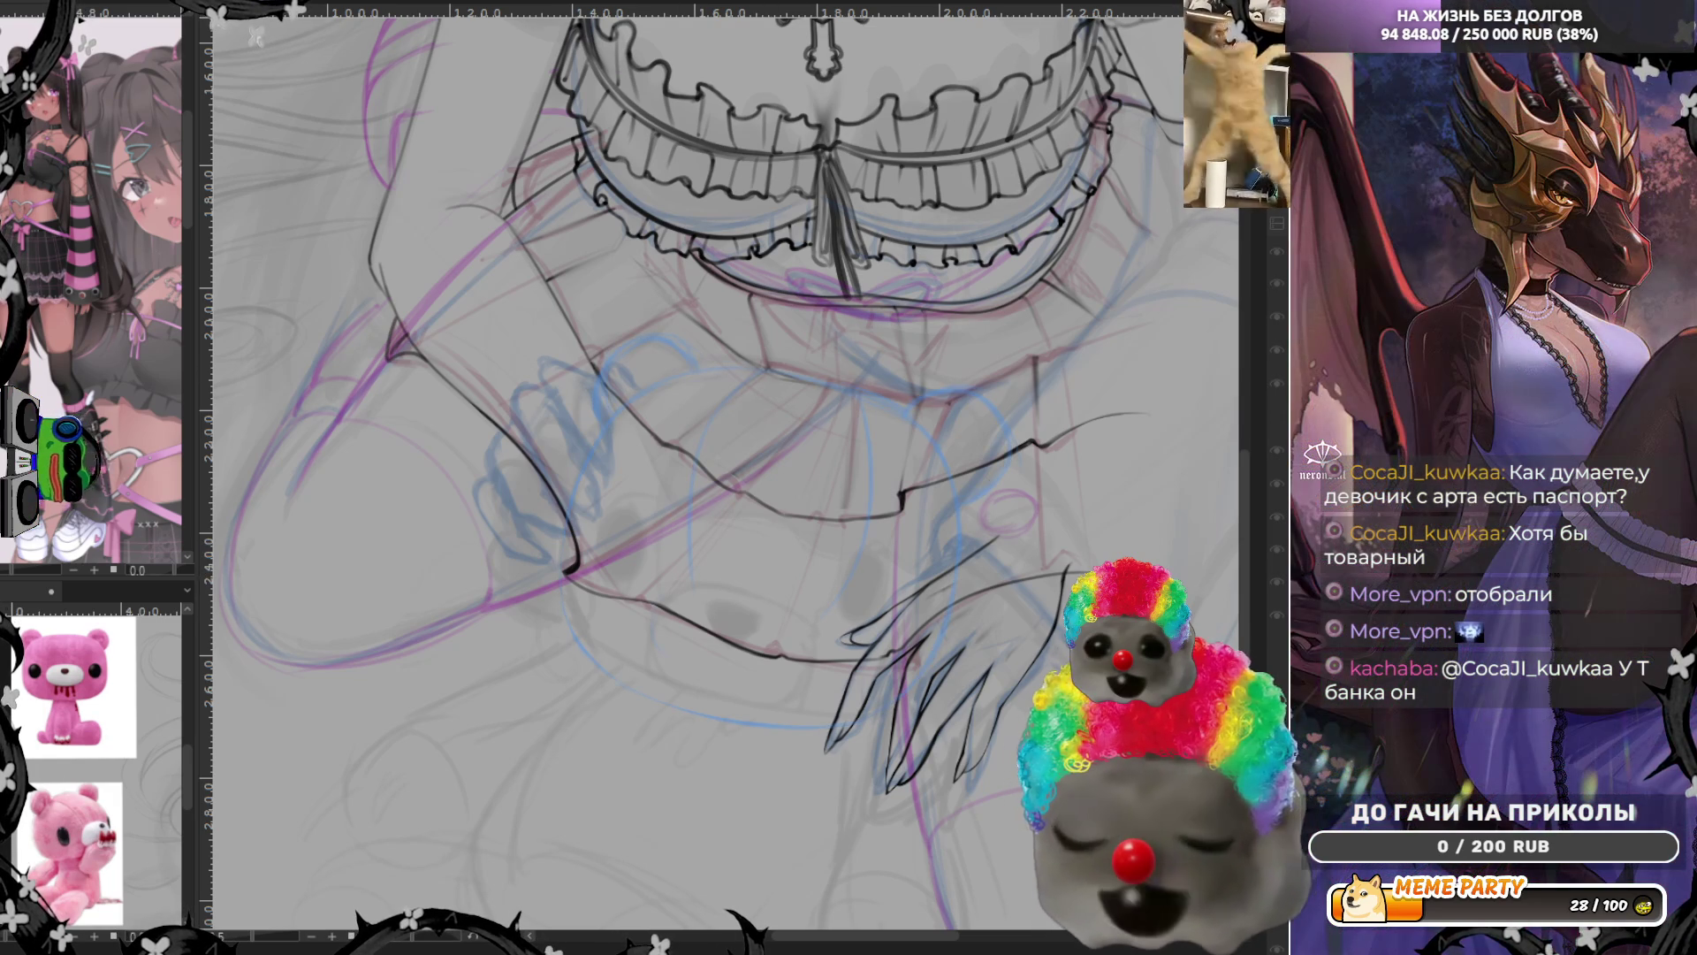
pyautogui.hotkey('ctrl', 'z')
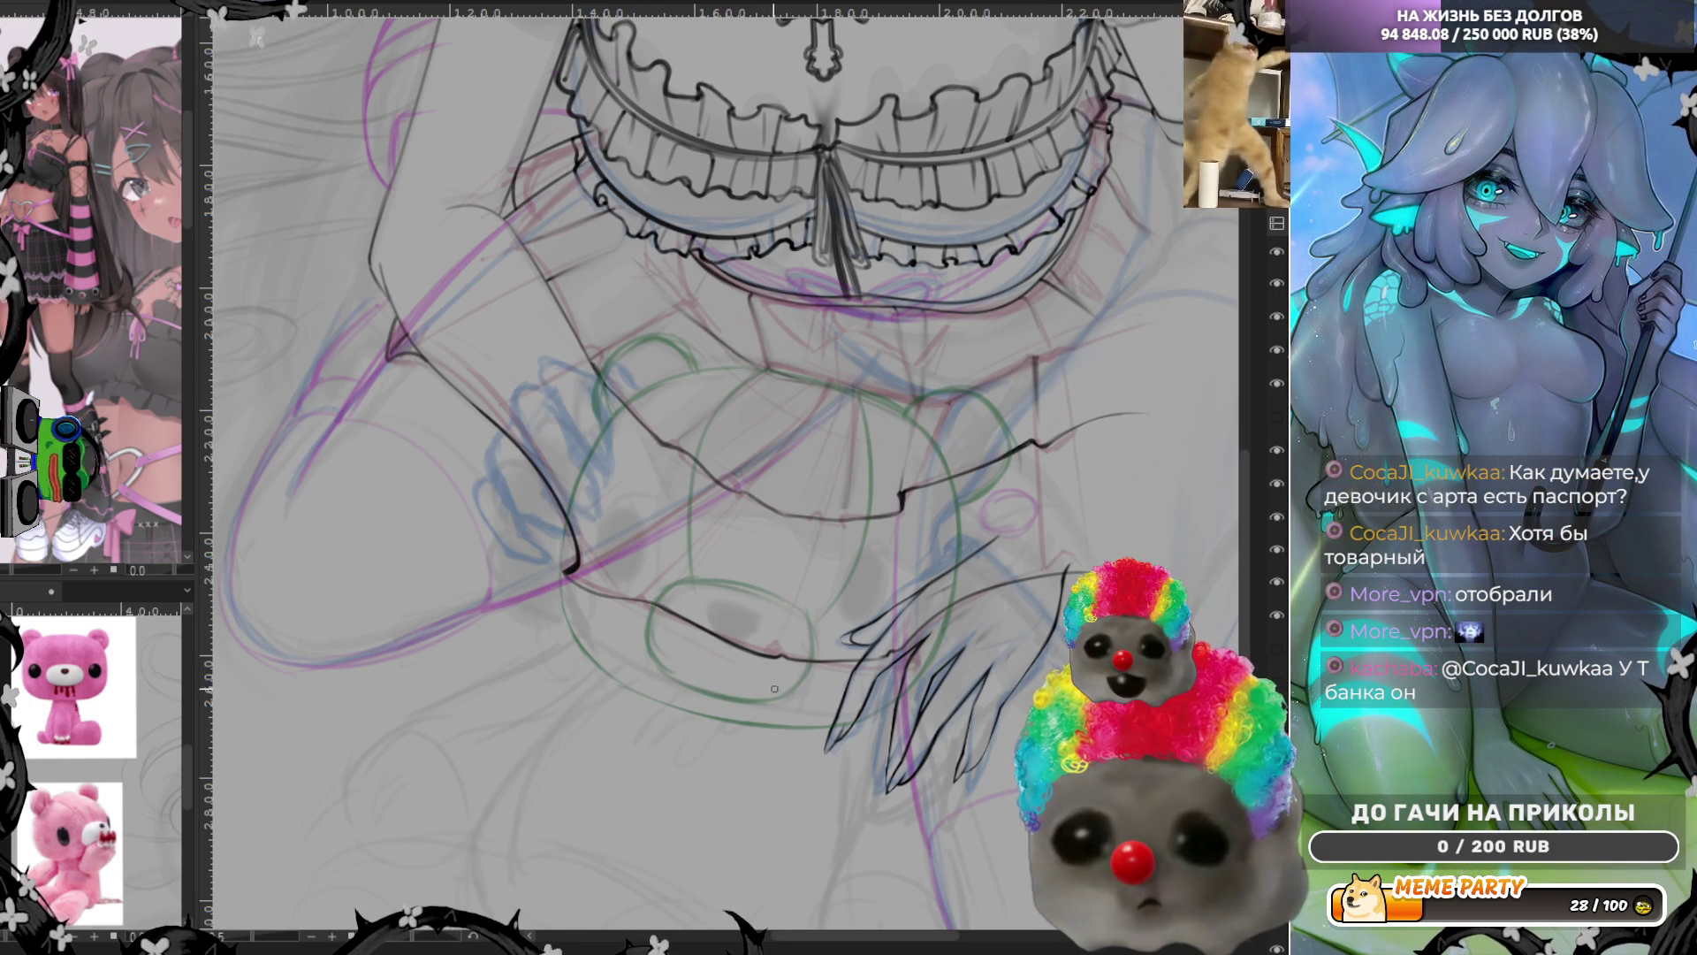
# Dab two green eye spots onto the bear's face
pyautogui.click(637, 547)
pyautogui.click(866, 593)
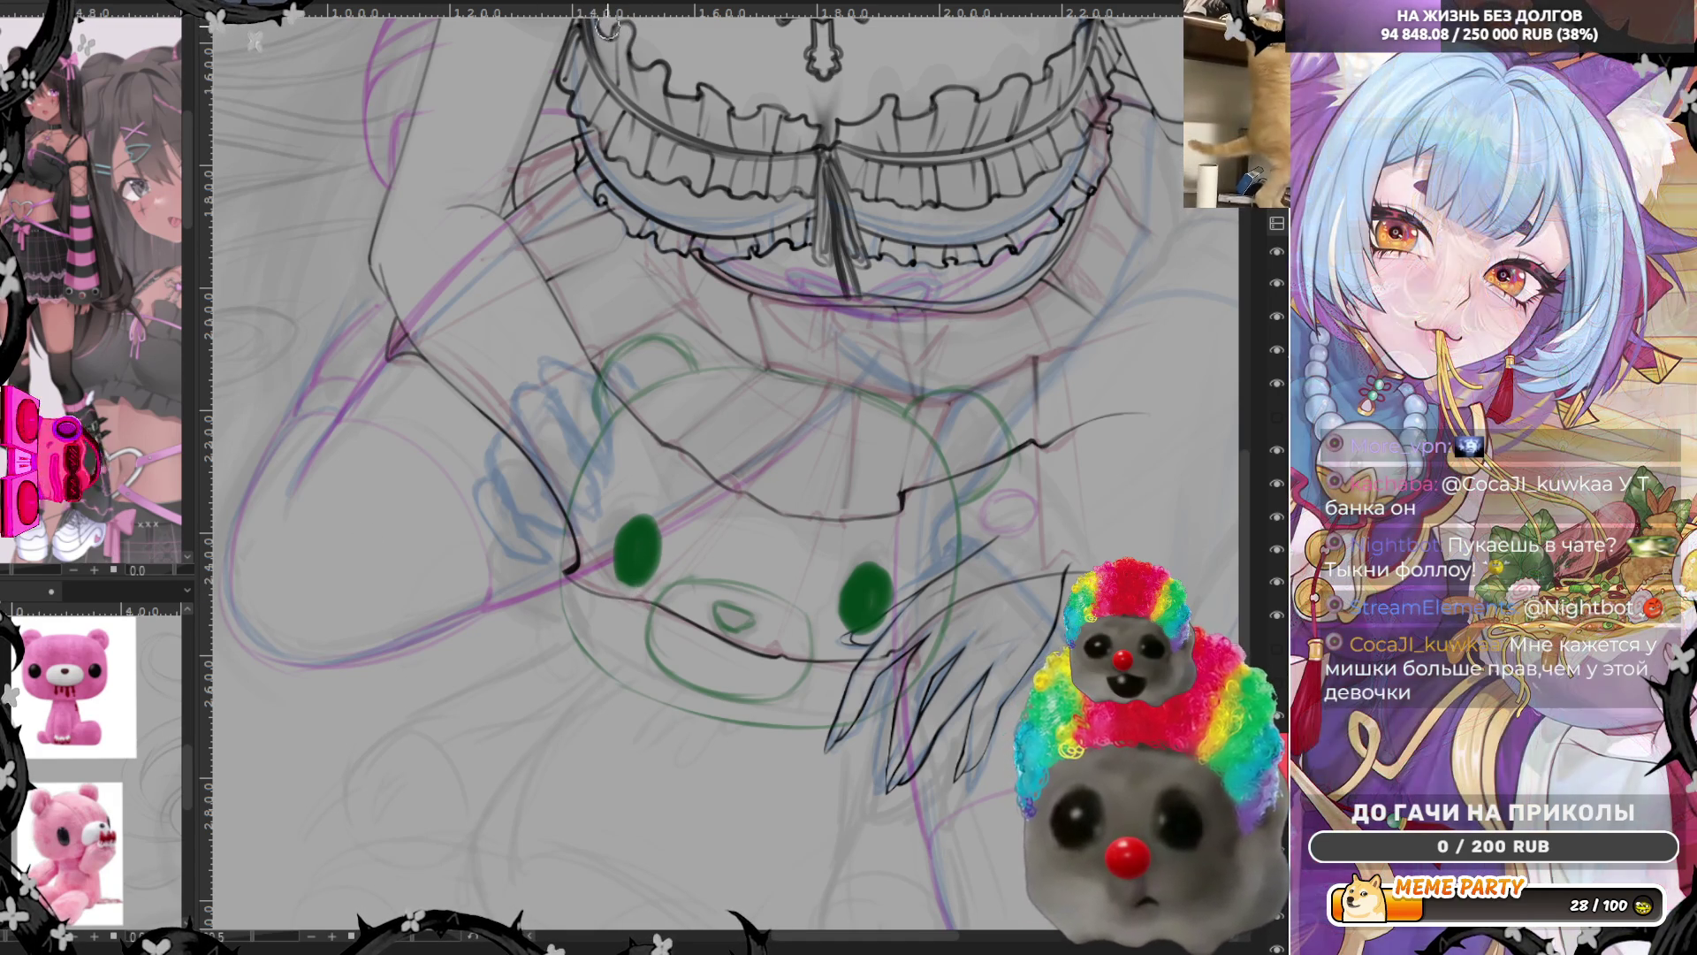
# Mirror the canvas, remove both green eyes and repaint them as solid ovals
pyautogui.press('m')
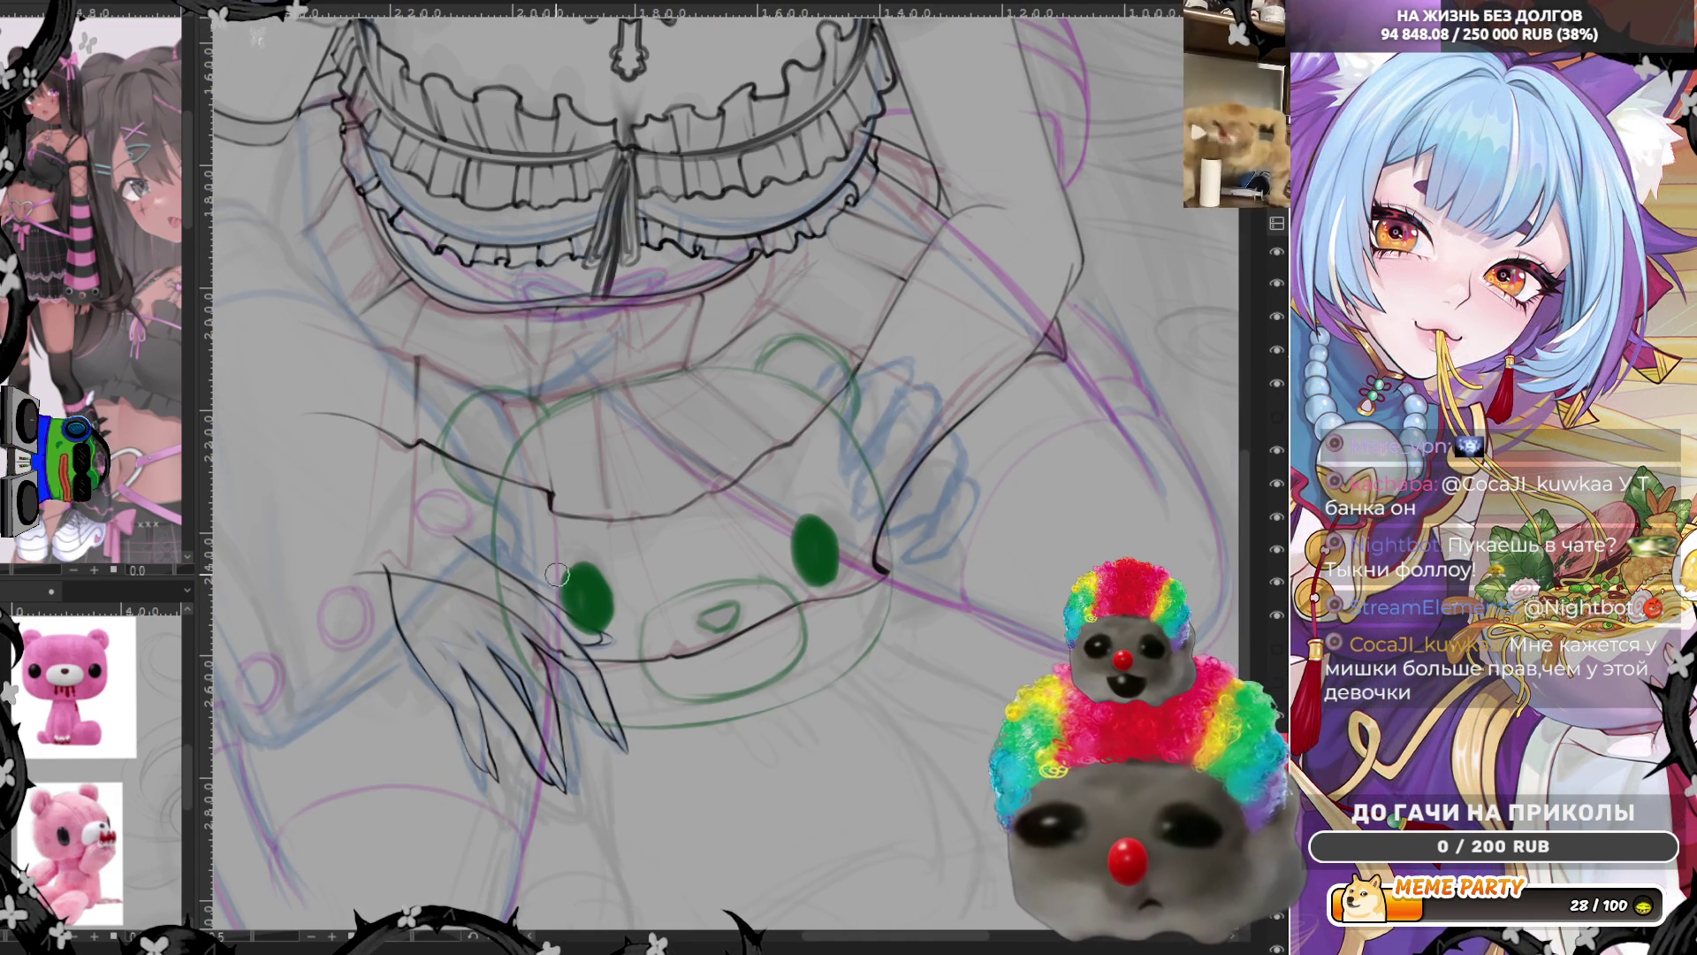
pyautogui.hotkey('ctrl', 'z')
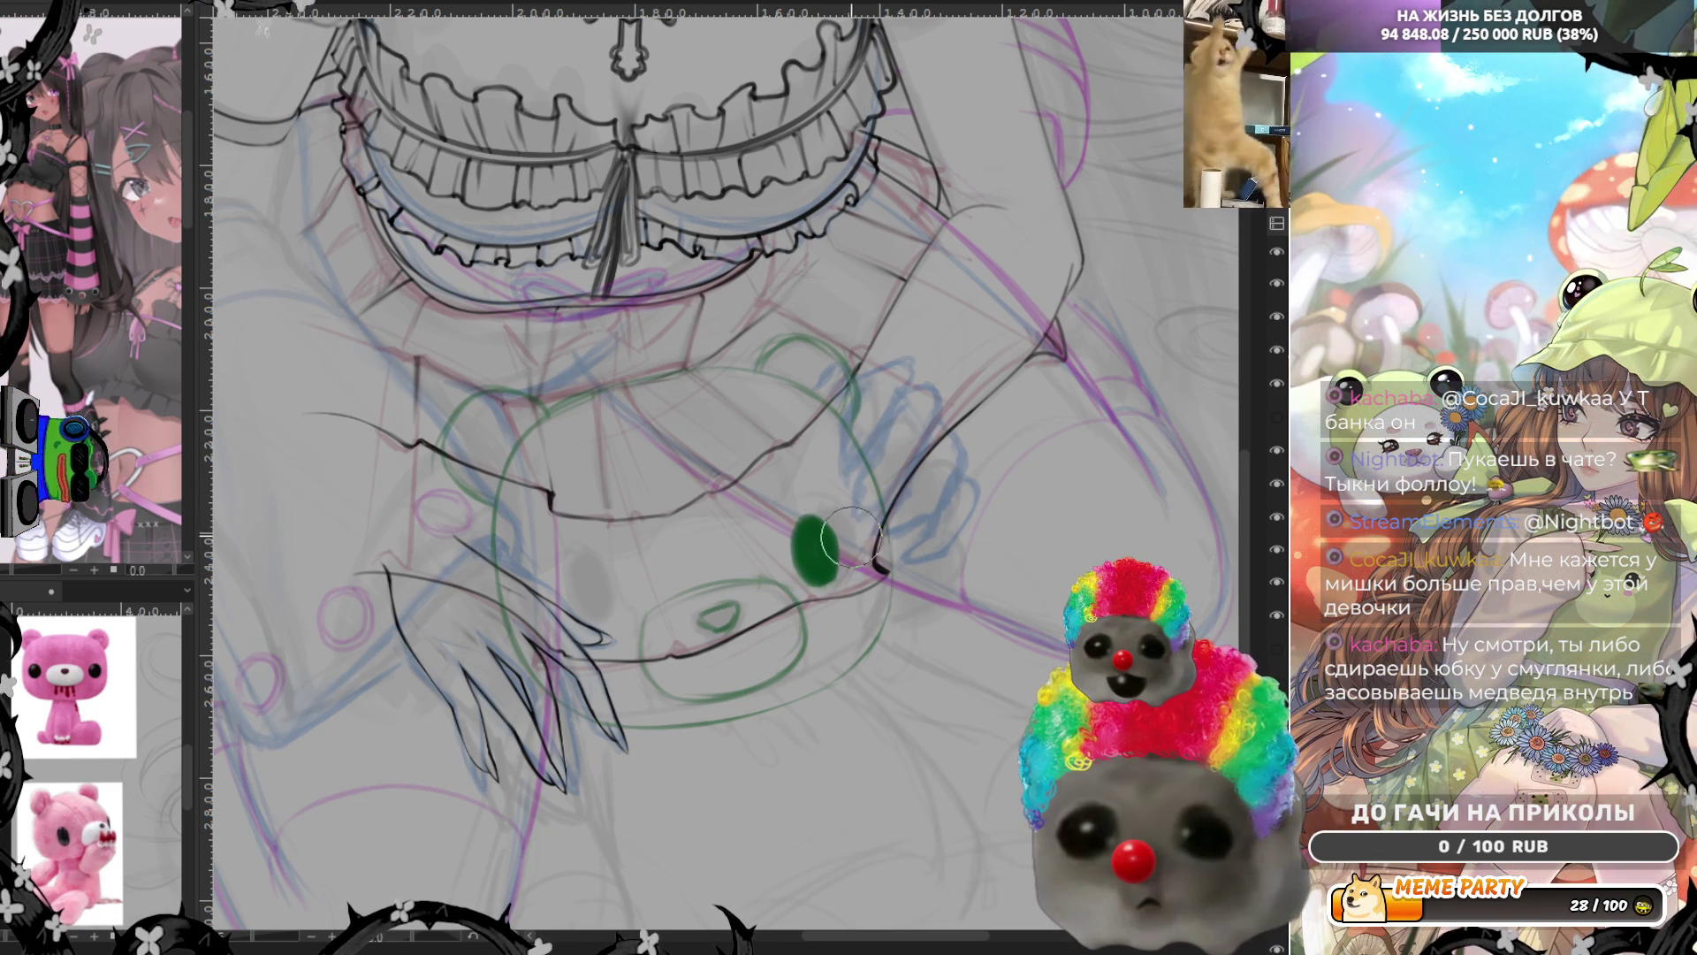
pyautogui.hotkey('ctrl', 'z')
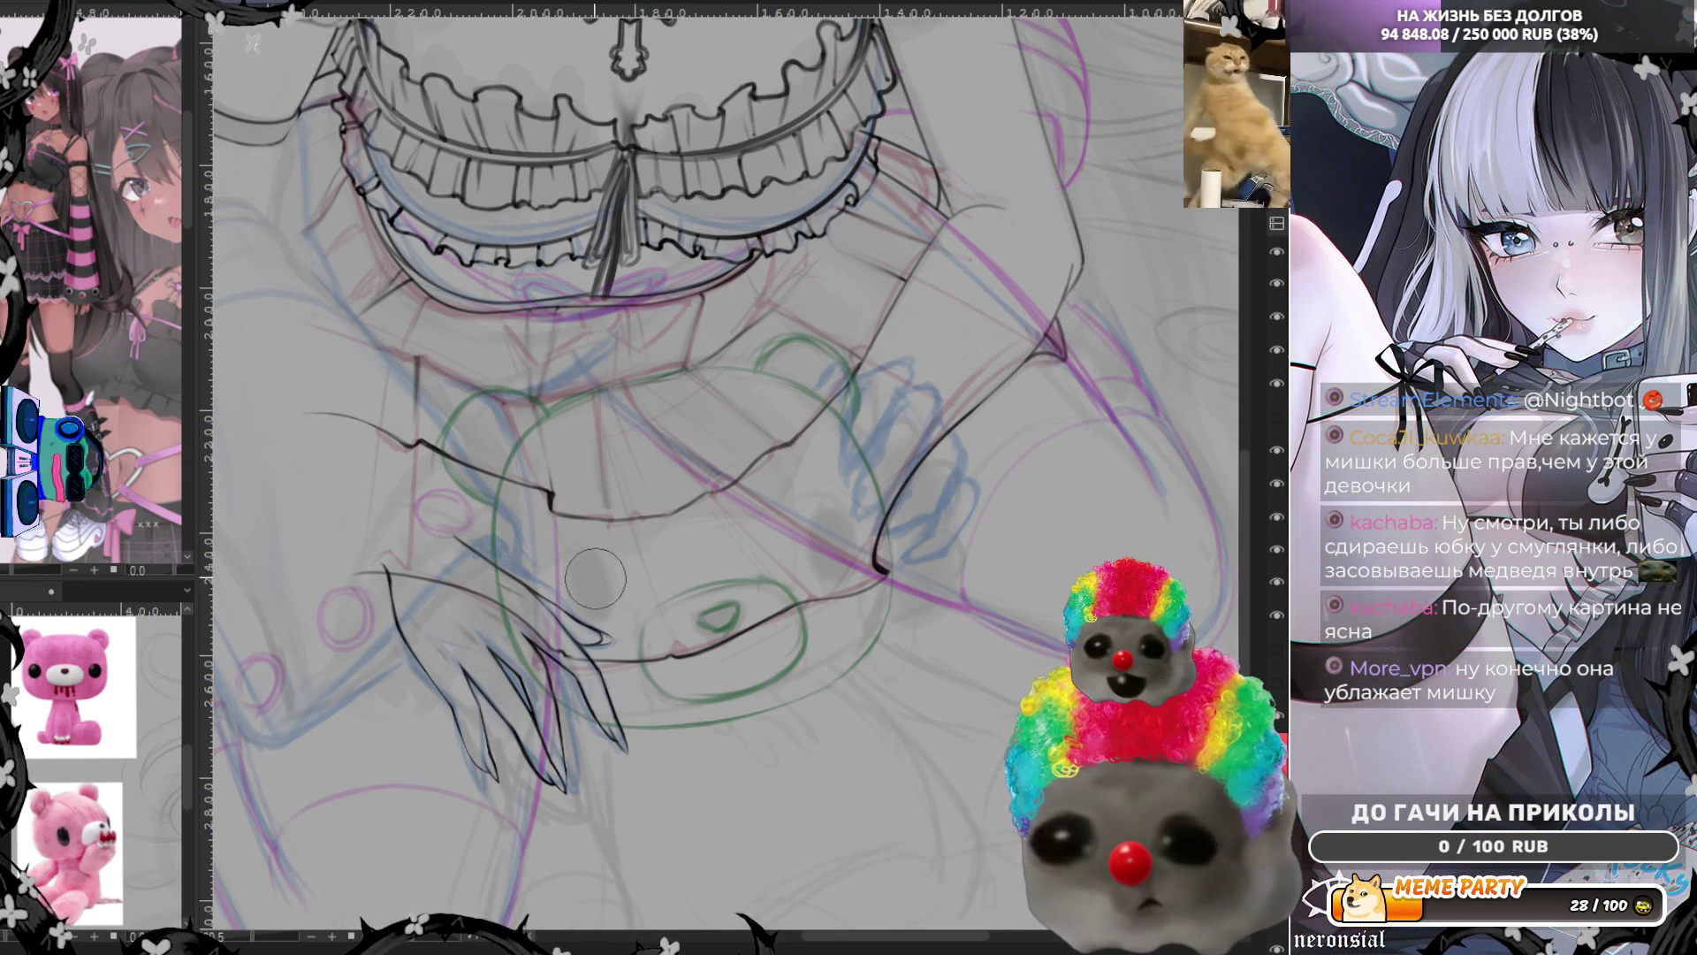
pyautogui.moveTo(593, 570); pyautogui.dragTo(596, 622)
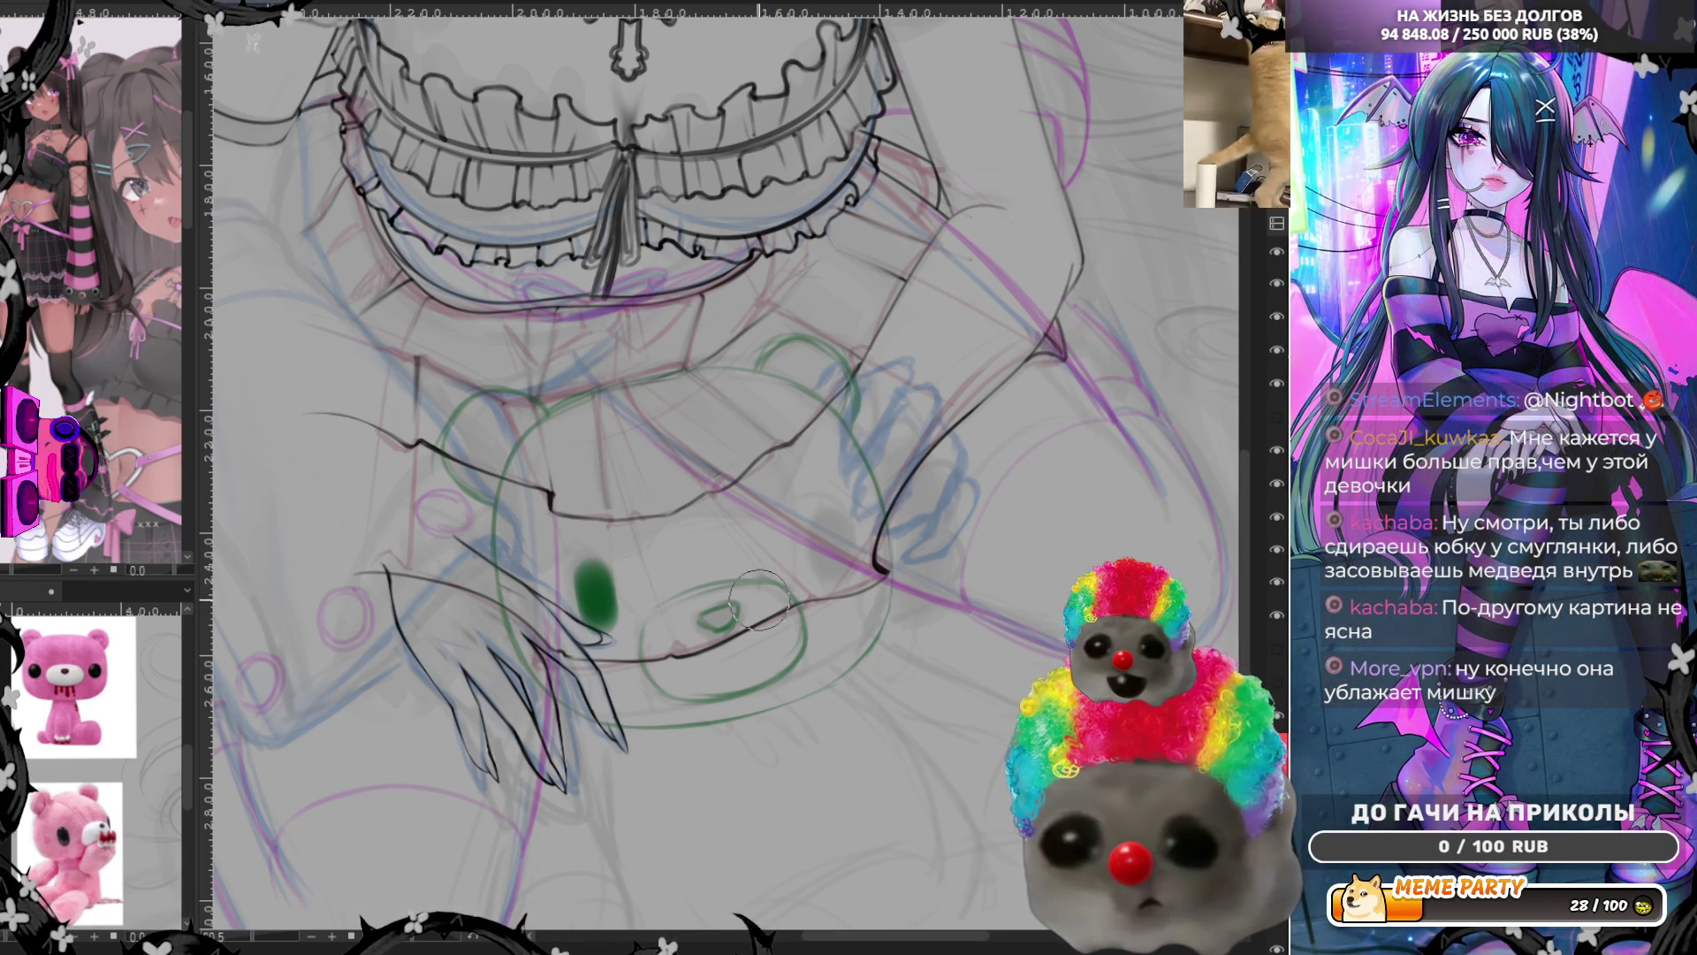
pyautogui.moveTo(810, 544); pyautogui.dragTo(809, 570)
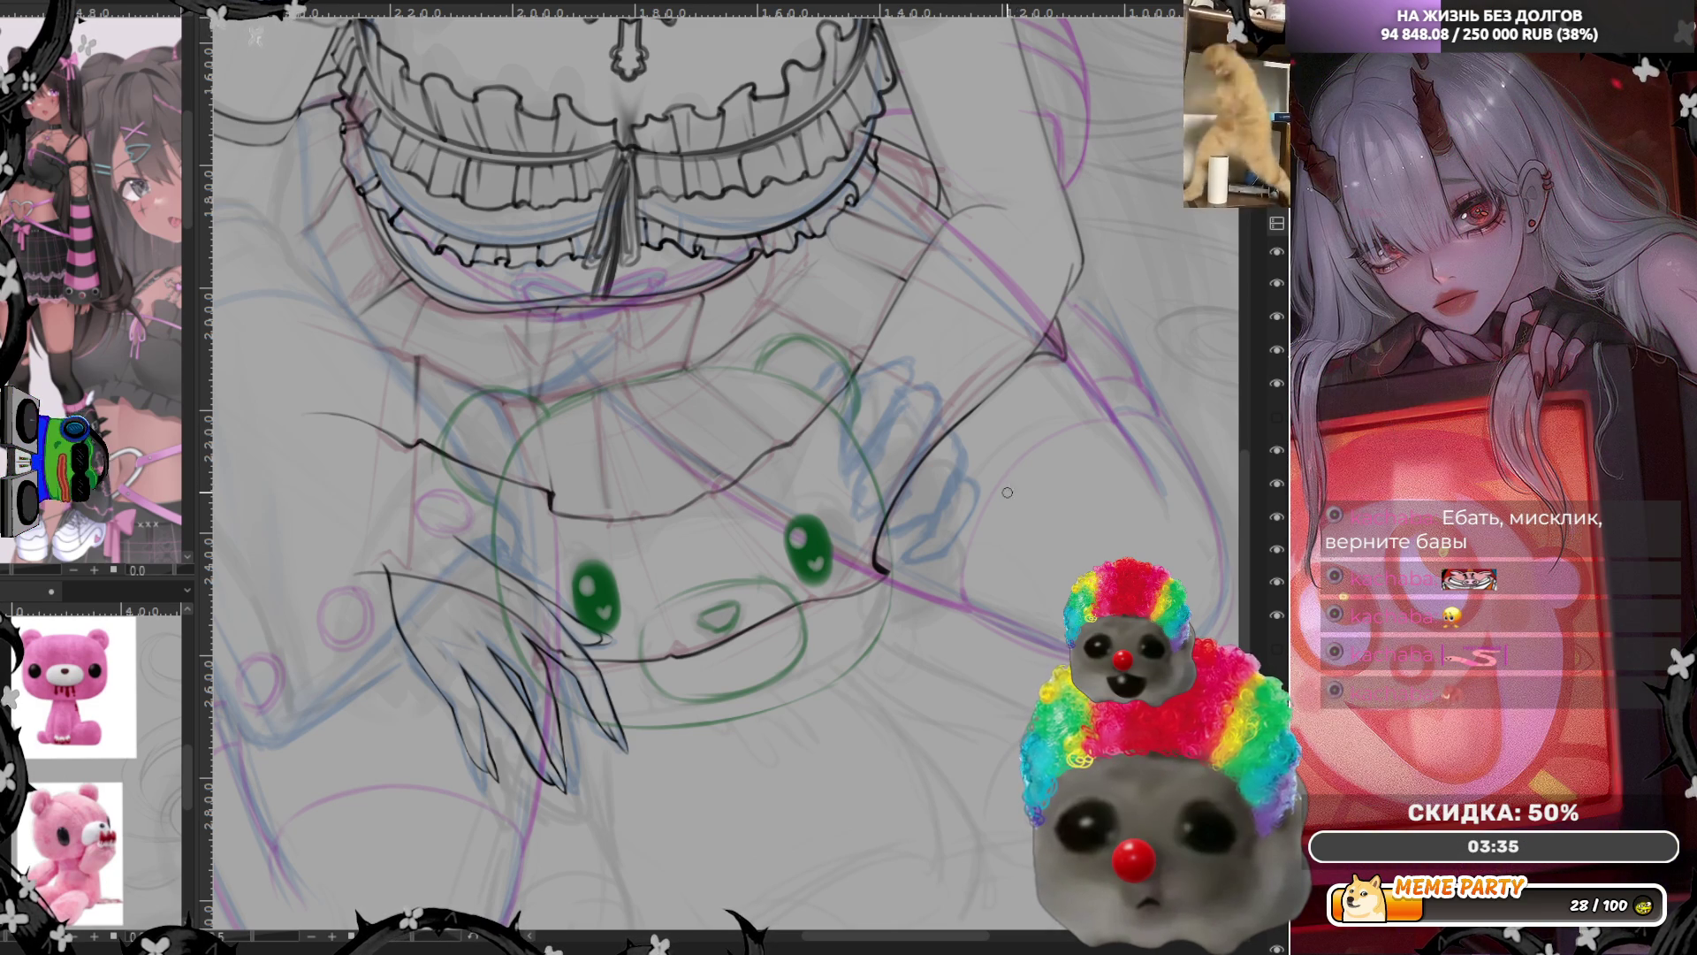
pyautogui.scroll(-2, 929, 558)
pyautogui.scroll(-2, 856, 635)
pyautogui.scroll(1, 856, 635)
pyautogui.scroll(1, 859, 611)
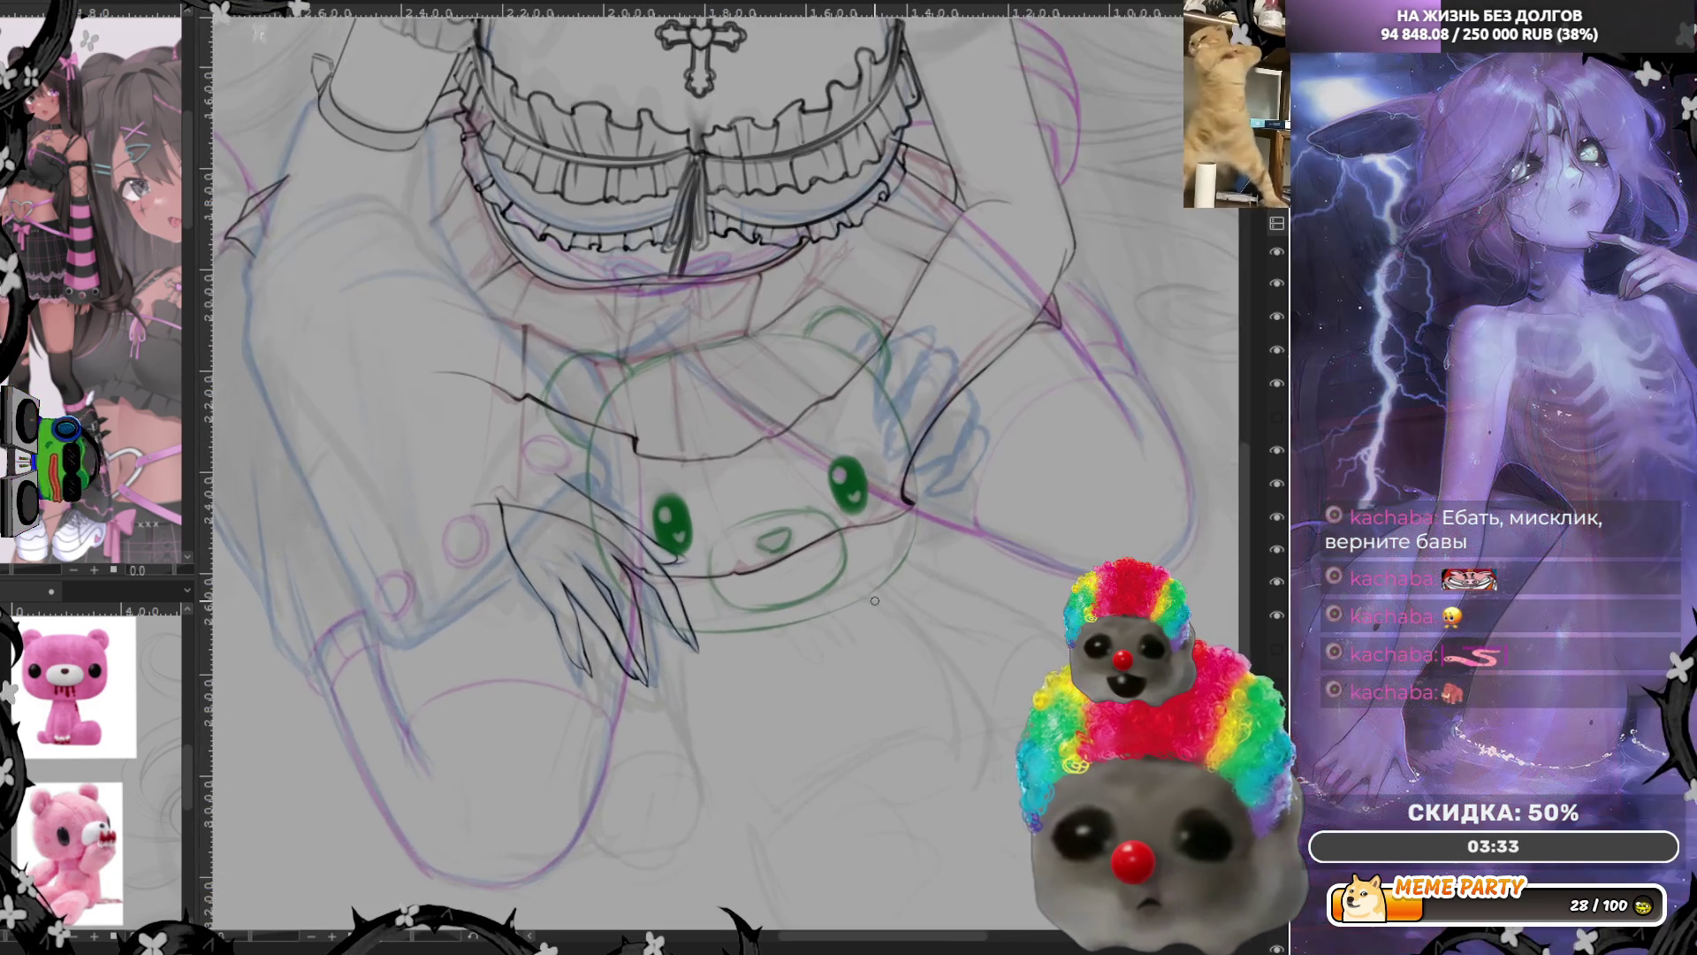
pyautogui.scroll(1, 863, 591)
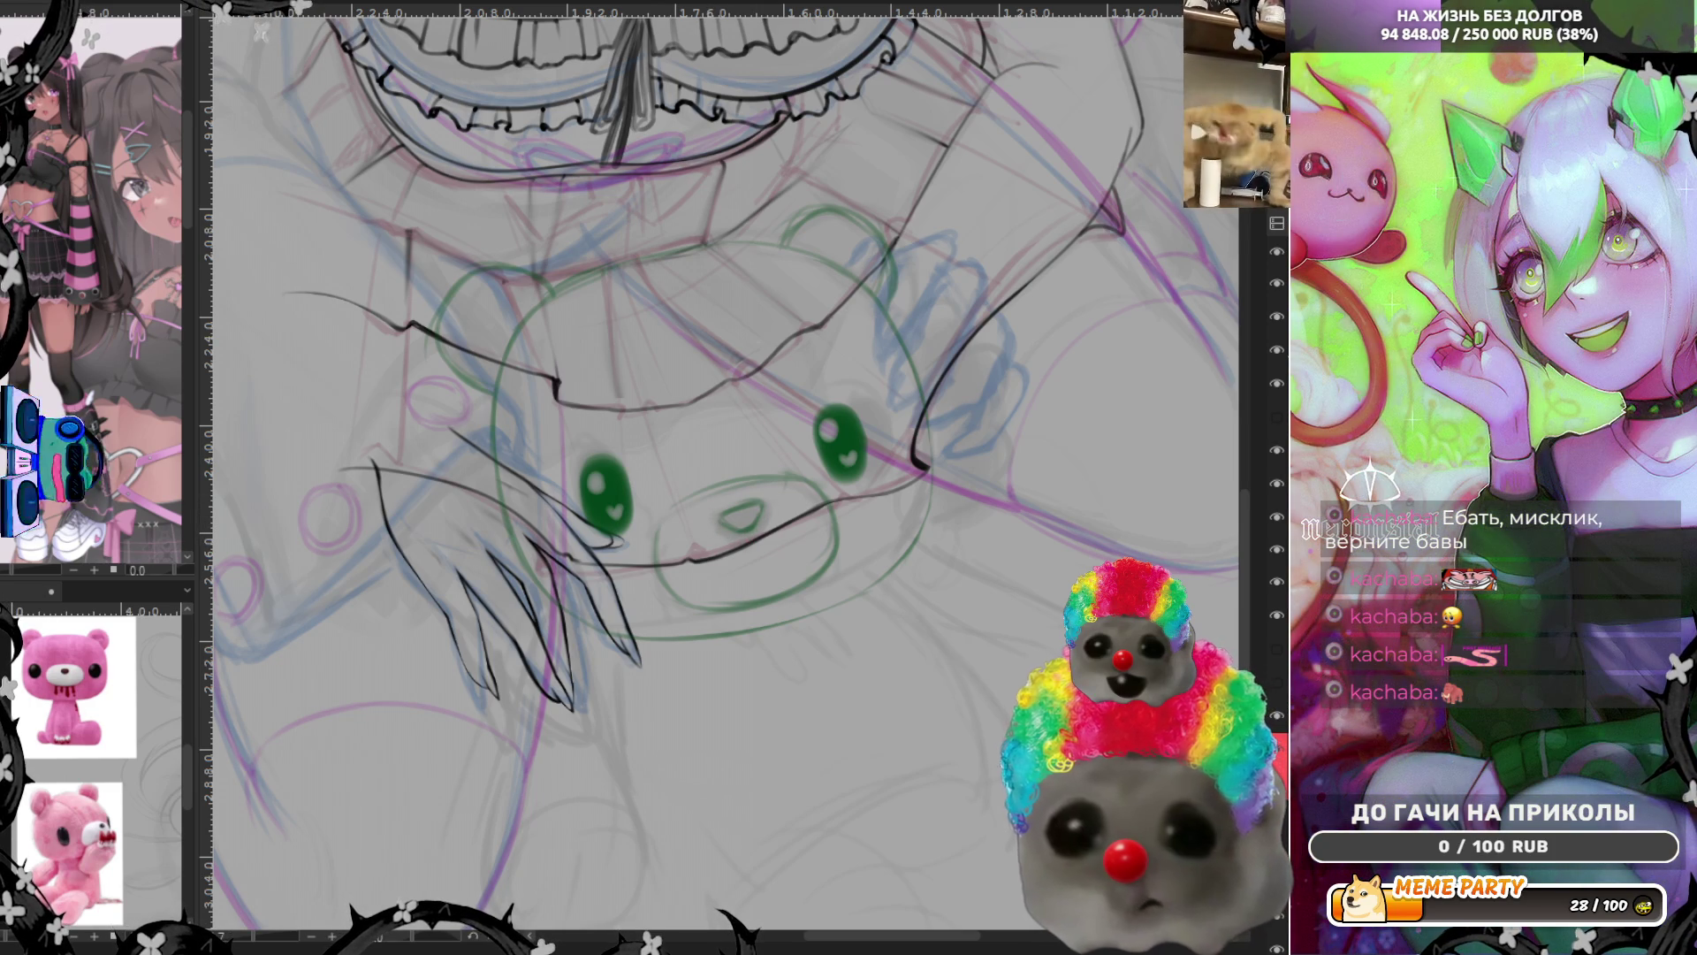
# Darken the bear's nose in green and mirror the canvas again to check it
pyautogui.moveTo(740, 523)
pyautogui.mouseDown()
pyautogui.moveTo(759, 507)
pyautogui.moveTo(723, 531)
pyautogui.mouseUp()
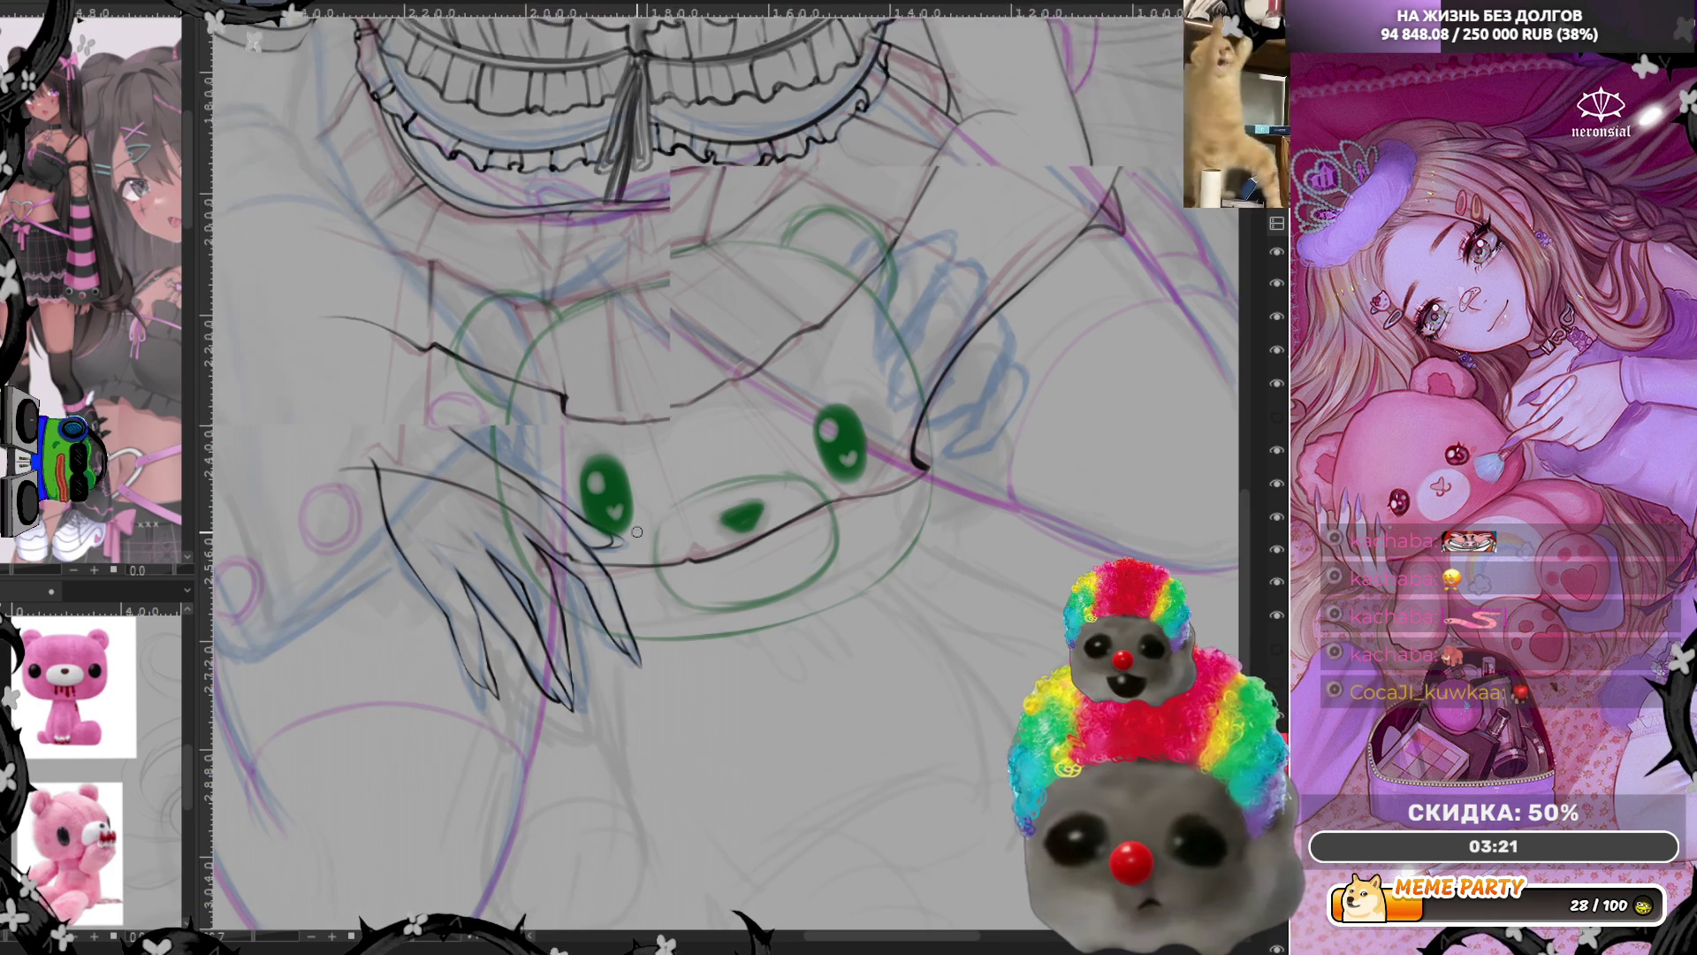
pyautogui.scroll(-3, 637, 537)
pyautogui.scroll(2, 637, 536)
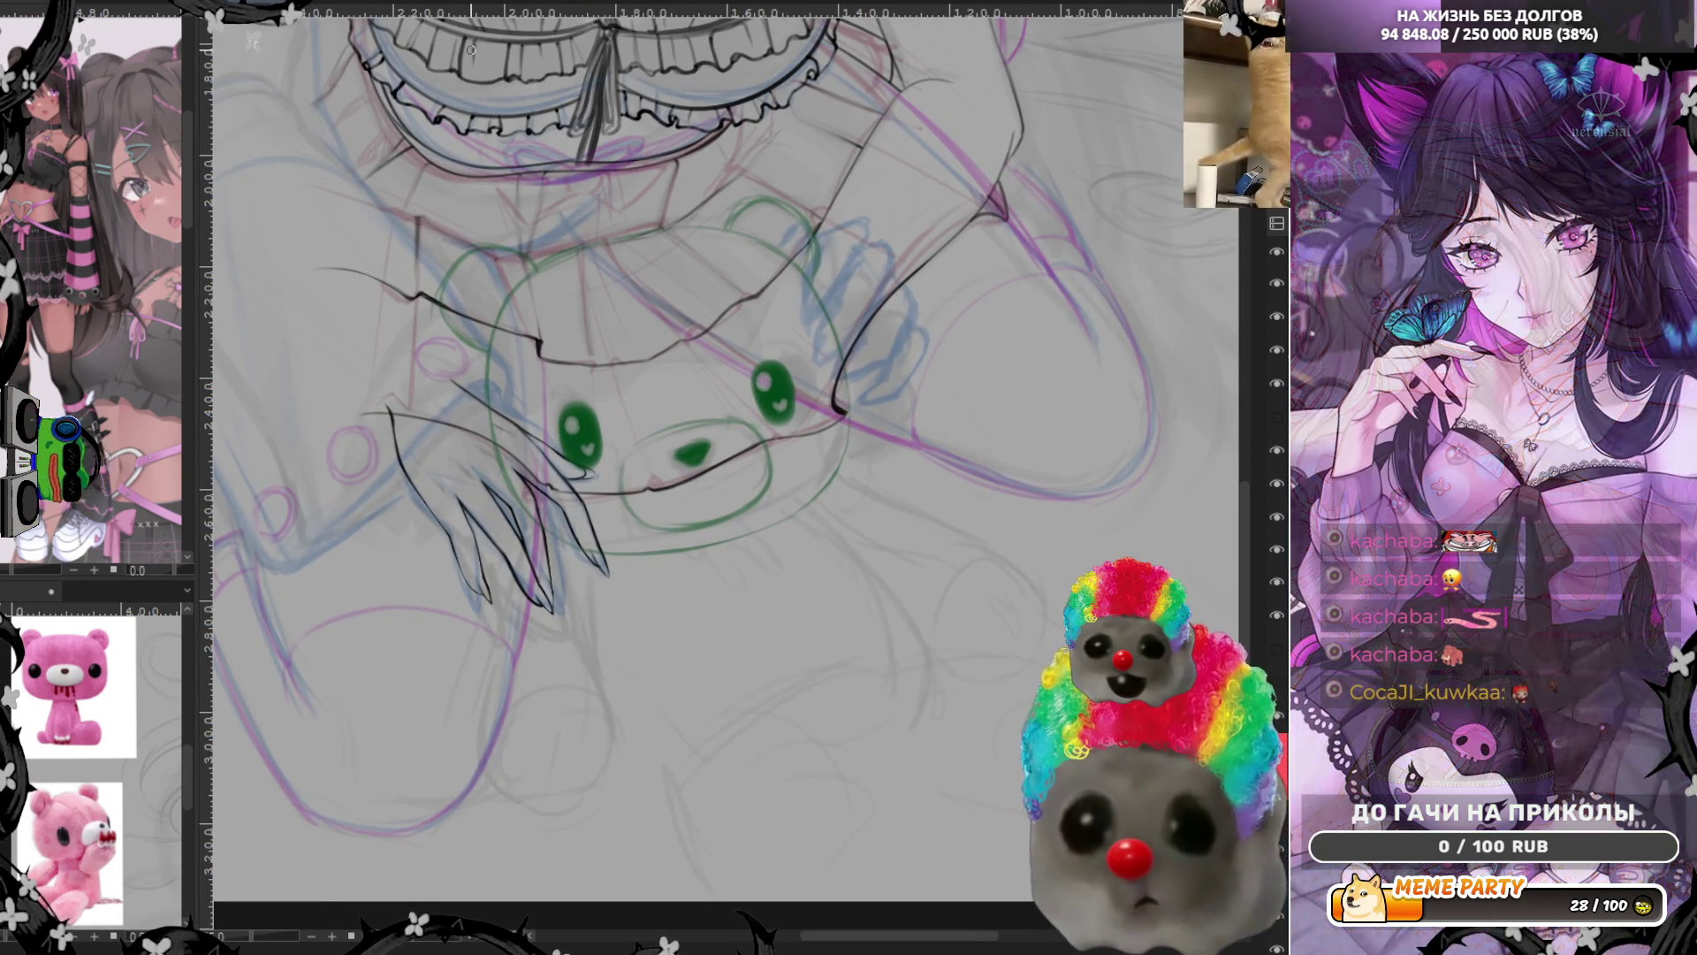
pyautogui.press('m')
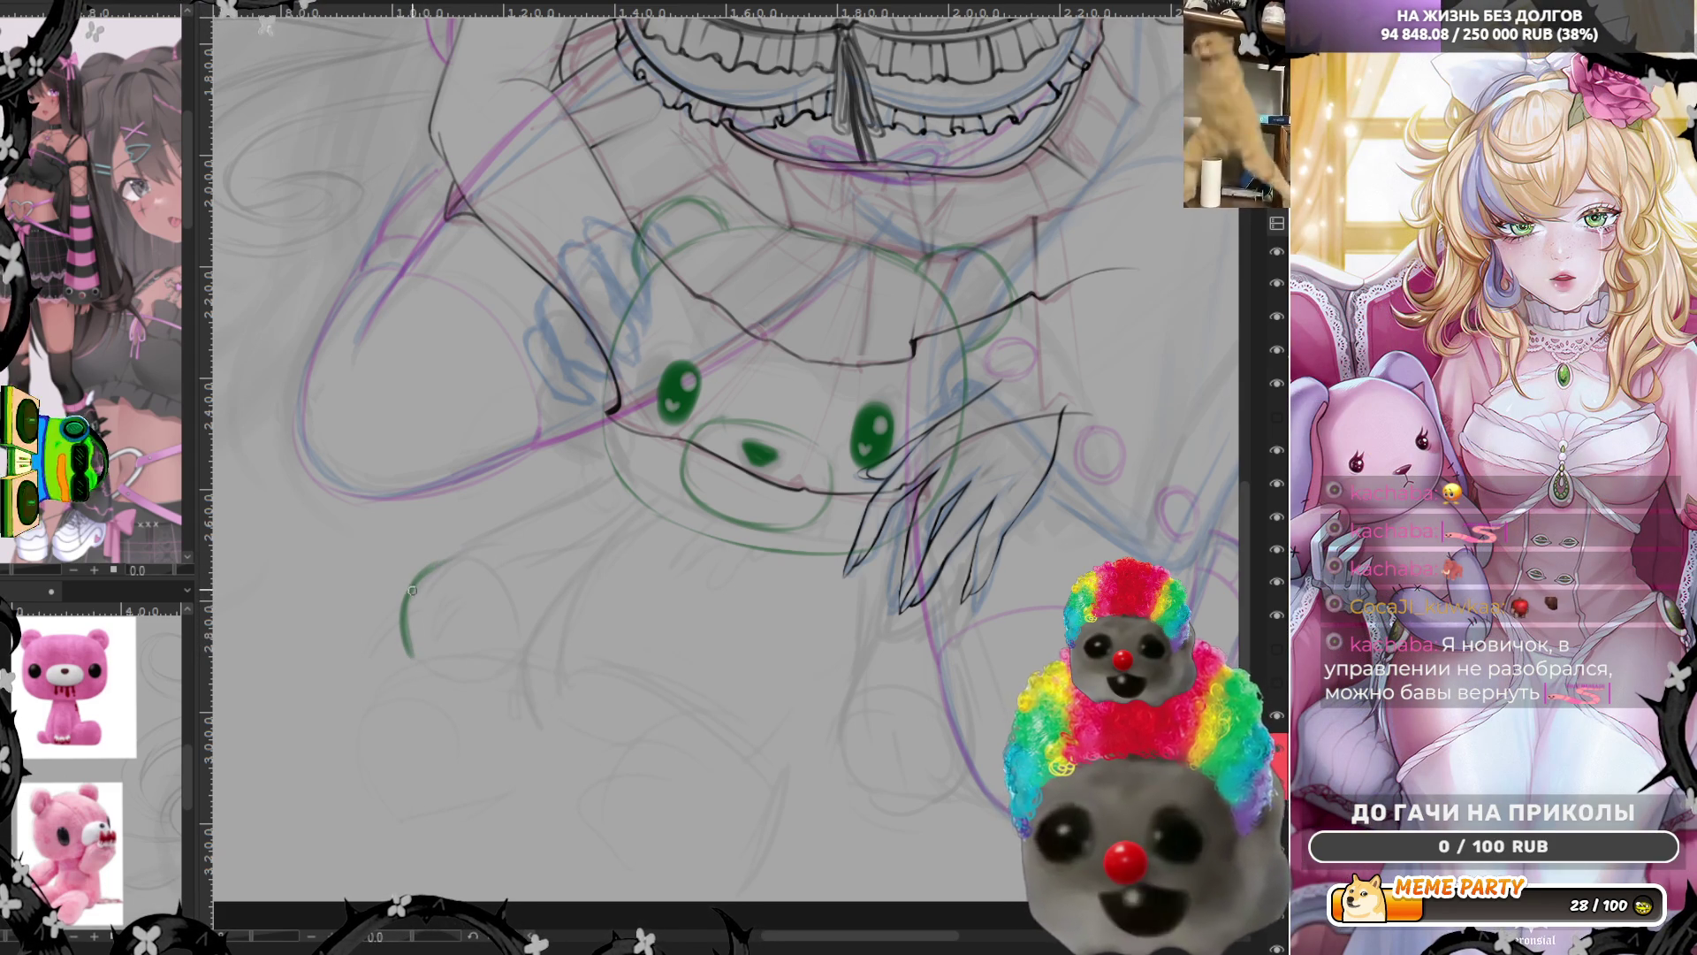
# Sketch the bear's green body curve, undoing a stray stroke and adding a dark body line
pyautogui.moveTo(511, 533); pyautogui.dragTo(416, 580)
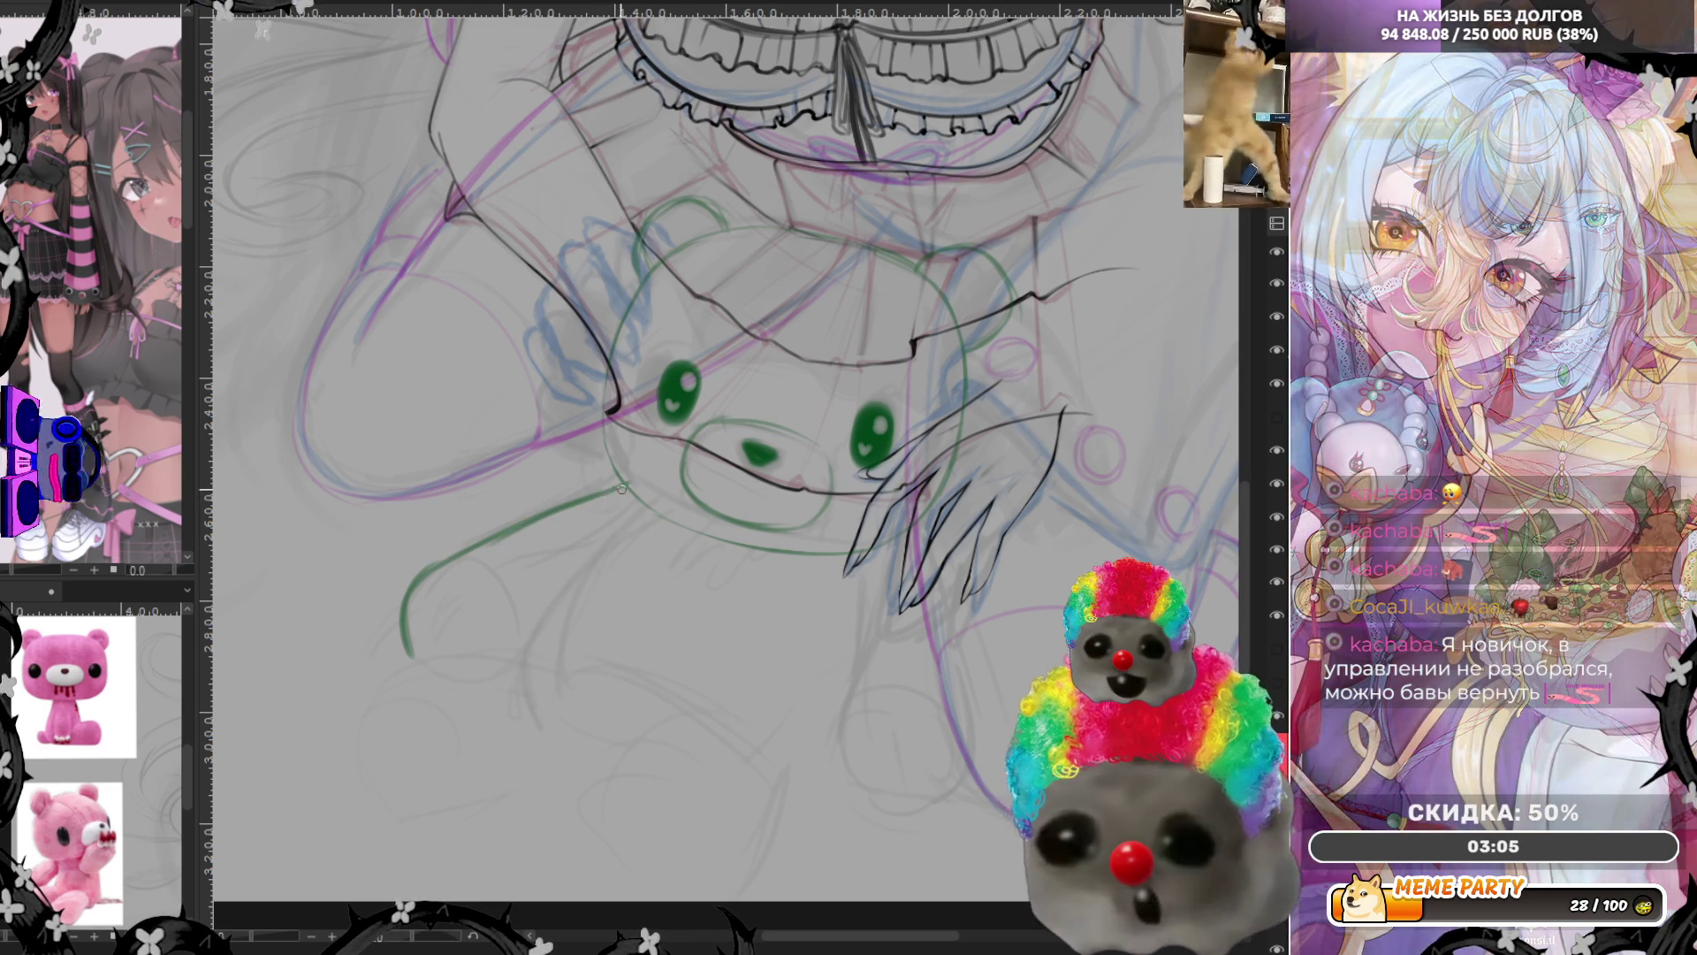
pyautogui.hotkey('ctrl', 'z')
pyautogui.moveTo(416, 660); pyautogui.dragTo(557, 518)
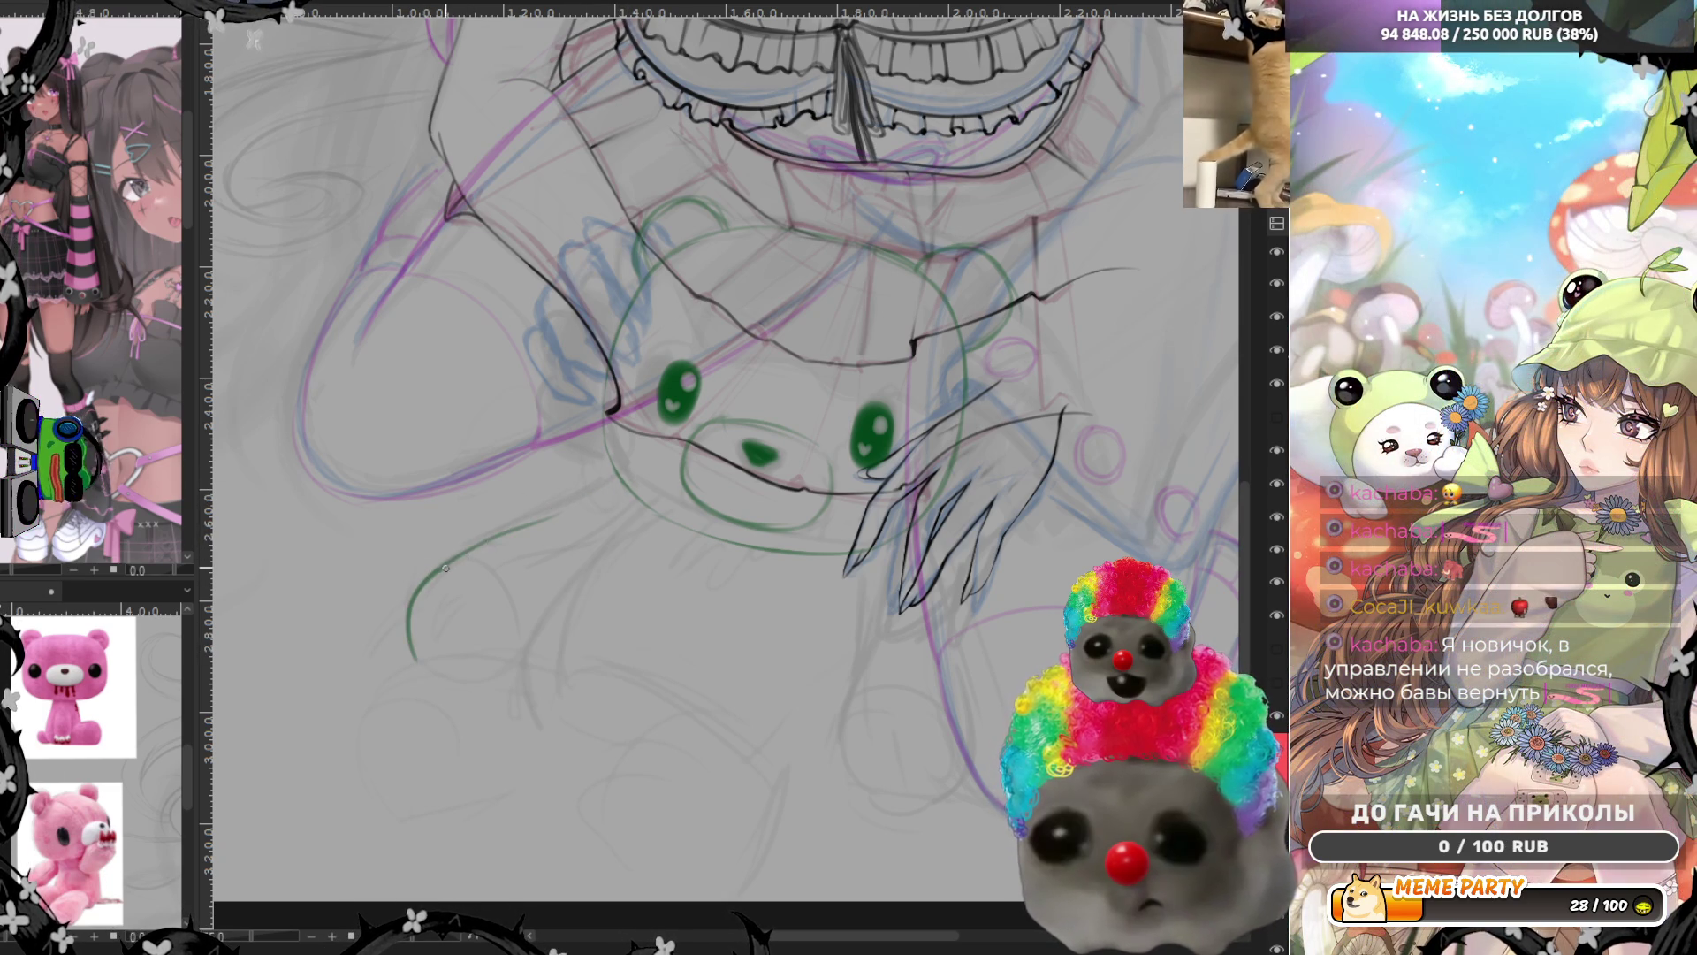
pyautogui.moveTo(450, 567); pyautogui.dragTo(596, 490)
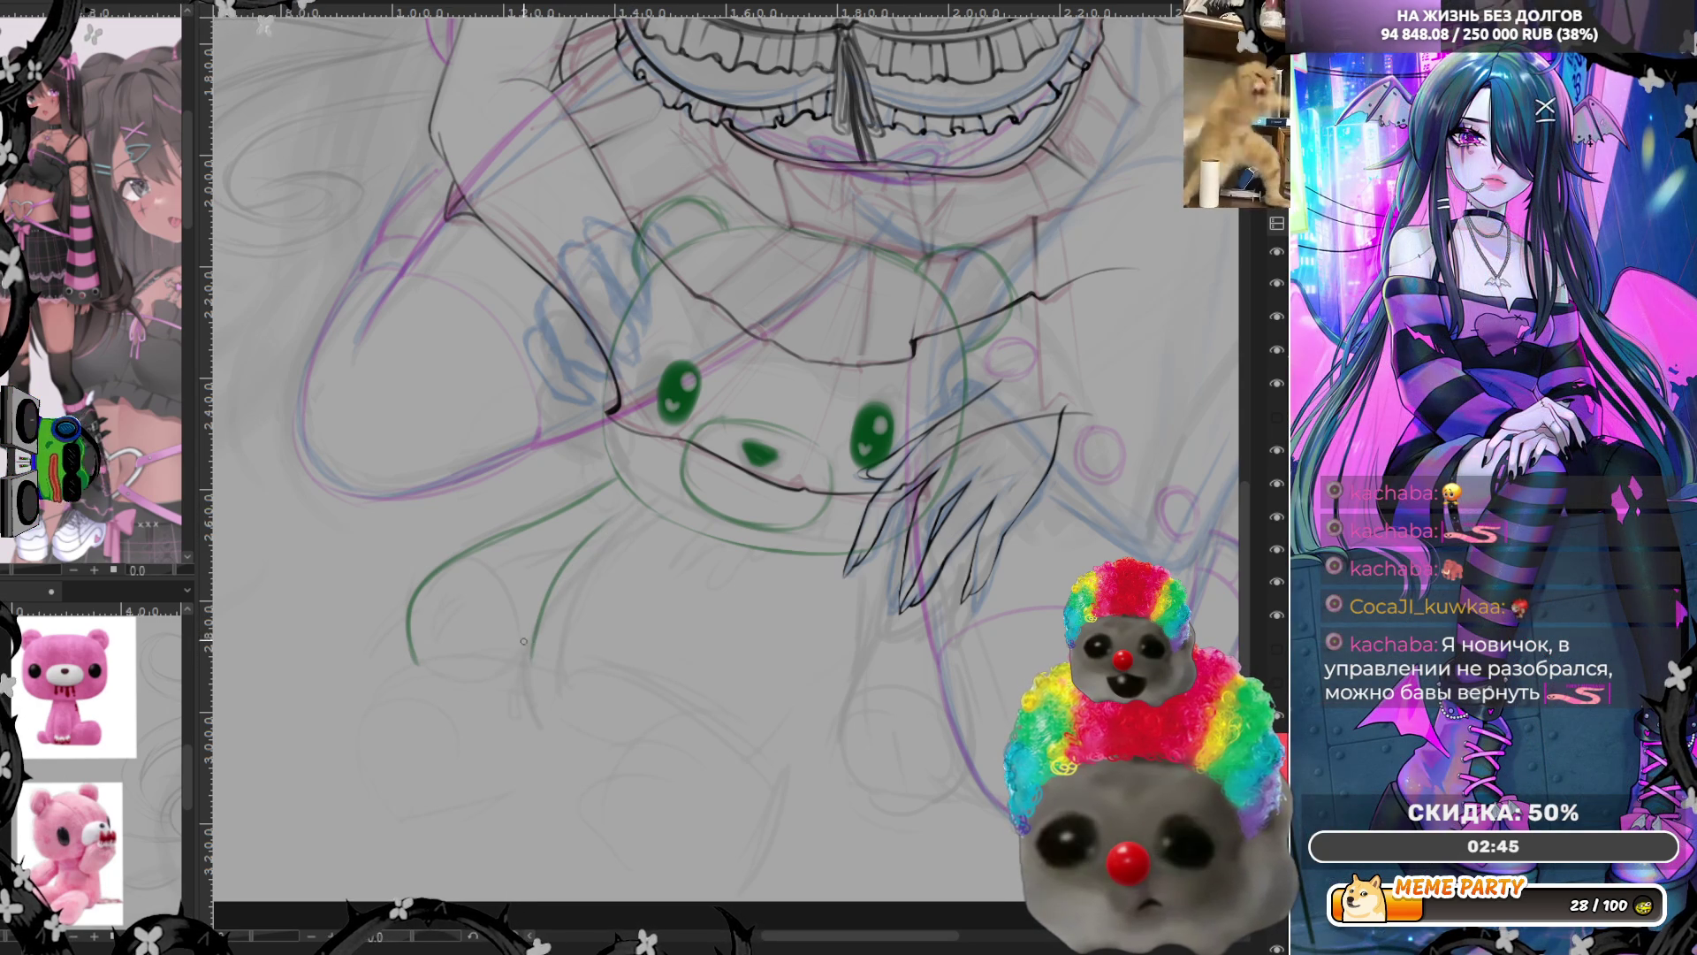
pyautogui.moveTo(524, 657); pyautogui.dragTo(557, 568)
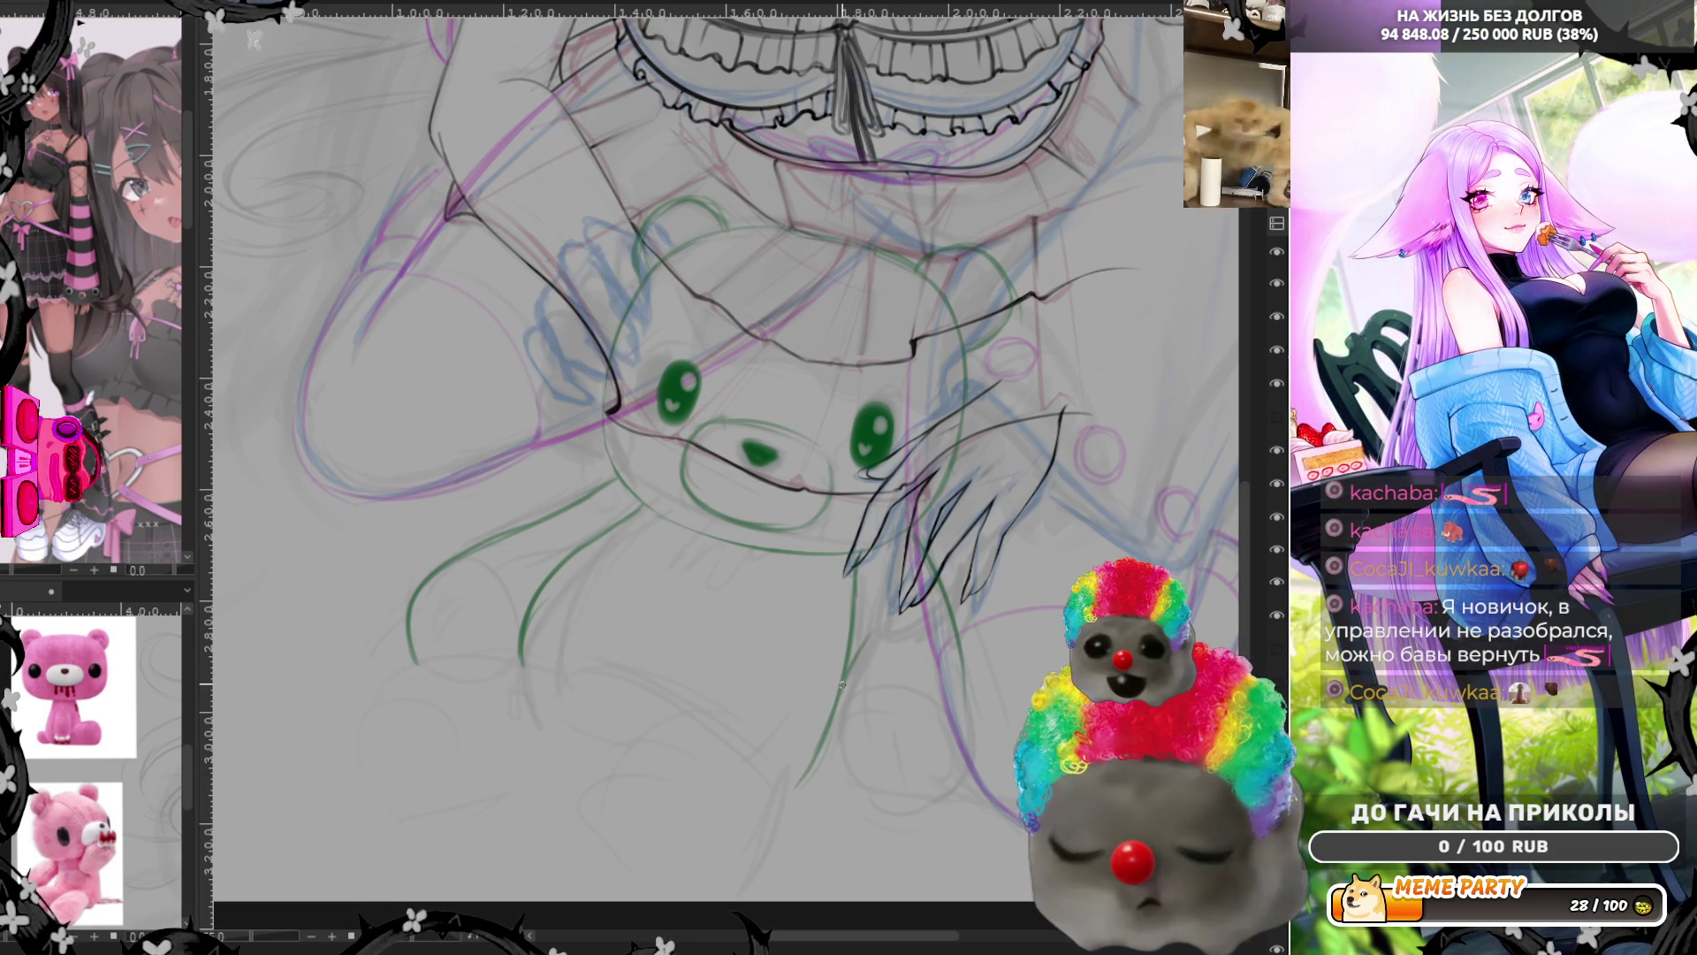
# Rough in the bear's lower body, feet and bottom curves, plus a thin line beside the muzzle
pyautogui.moveTo(839, 740); pyautogui.dragTo(933, 799)
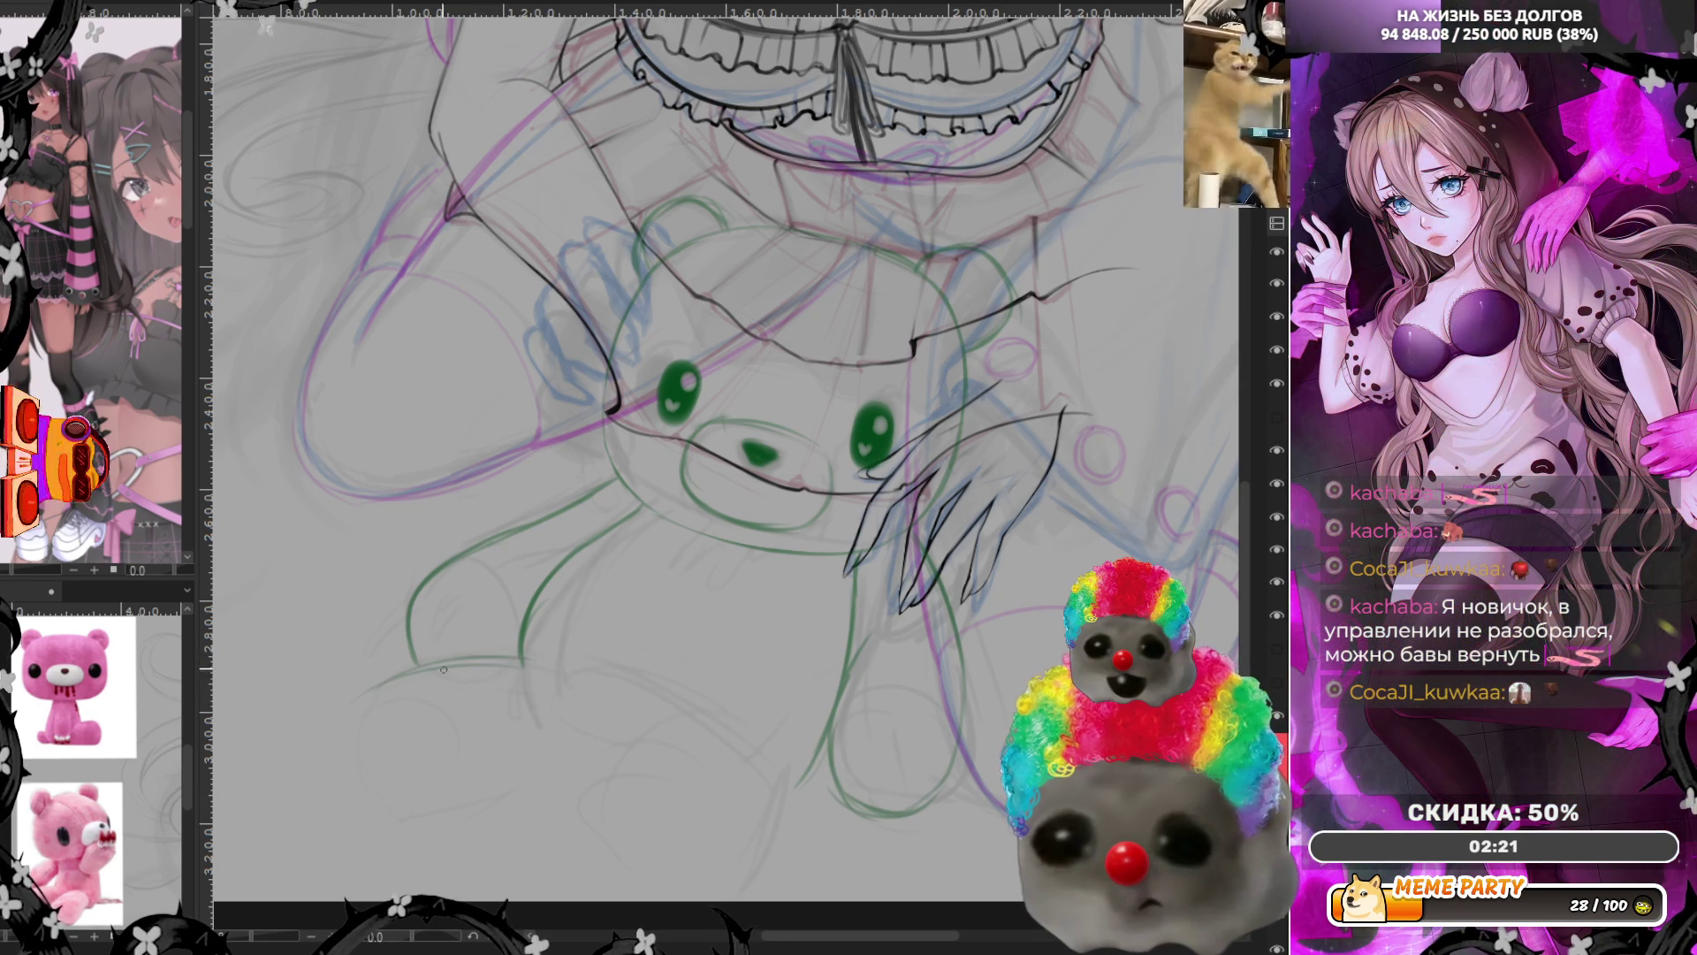
pyautogui.moveTo(383, 692)
pyautogui.mouseDown()
pyautogui.moveTo(375, 759)
pyautogui.moveTo(452, 822)
pyautogui.moveTo(564, 745)
pyautogui.mouseUp()
pyautogui.moveTo(523, 651); pyautogui.dragTo(629, 642)
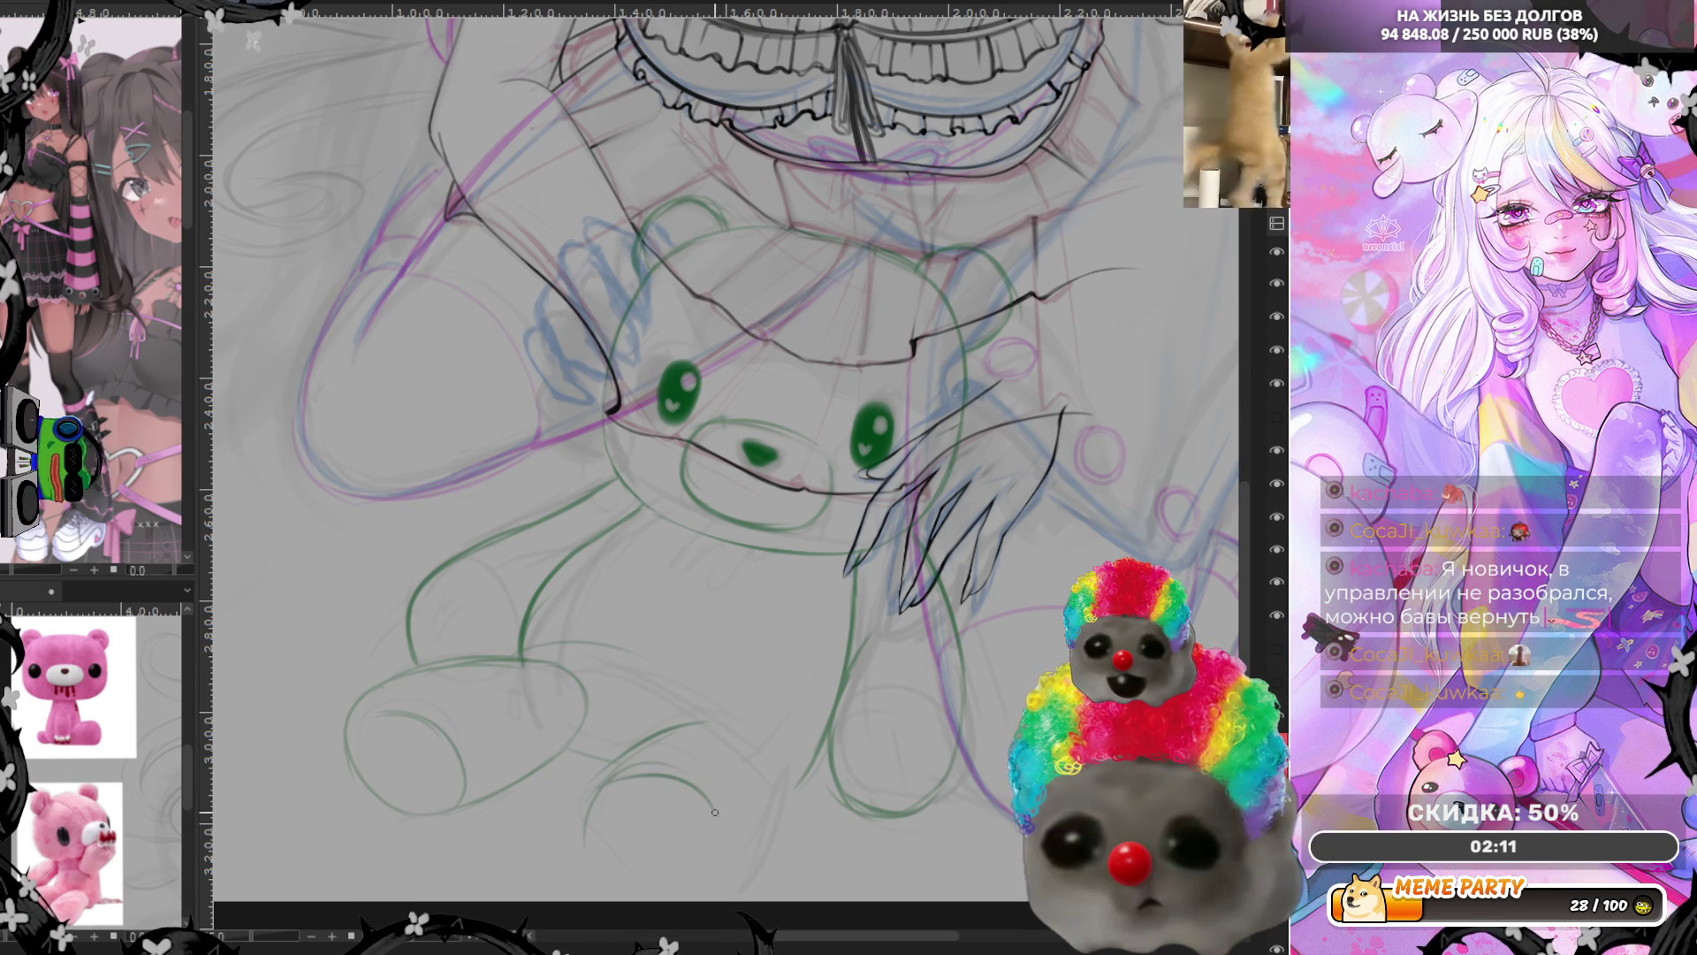
pyautogui.moveTo(585, 836); pyautogui.dragTo(664, 885)
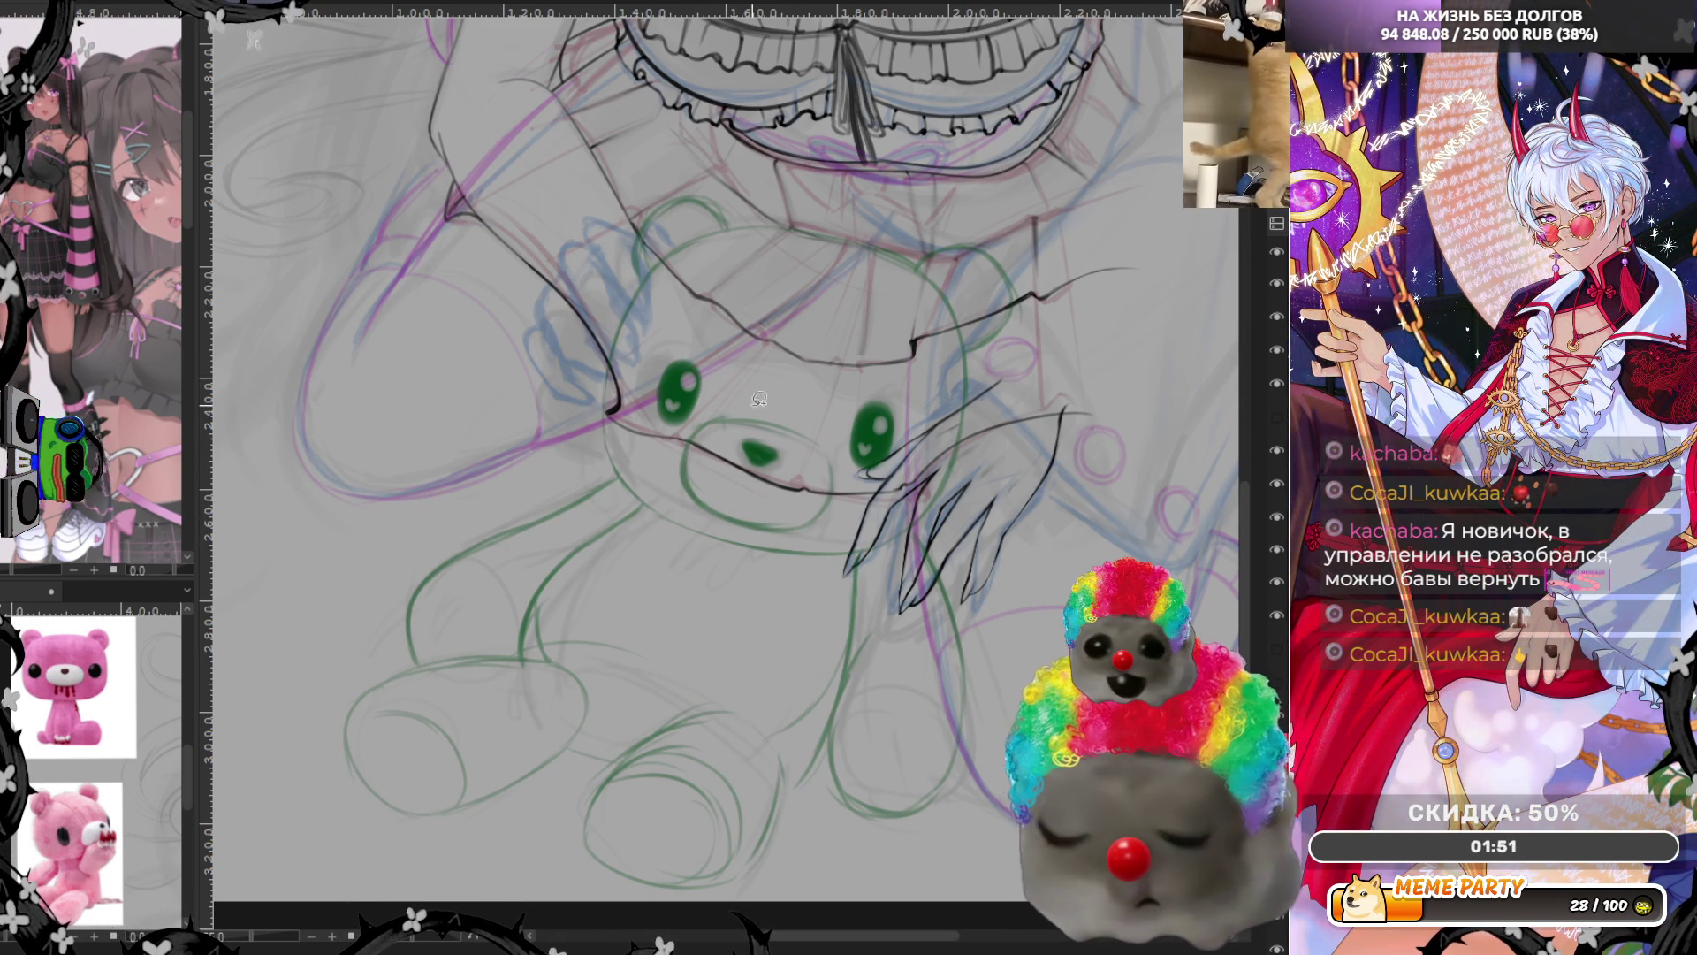
pyautogui.moveTo(744, 399)
pyautogui.mouseDown()
pyautogui.moveTo(723, 522)
pyautogui.moveTo(849, 502)
pyautogui.mouseUp()
# Transform the selected muzzle, confirm and deselect it, then unflip the canvas
pyautogui.hotkey('ctrl', 't')
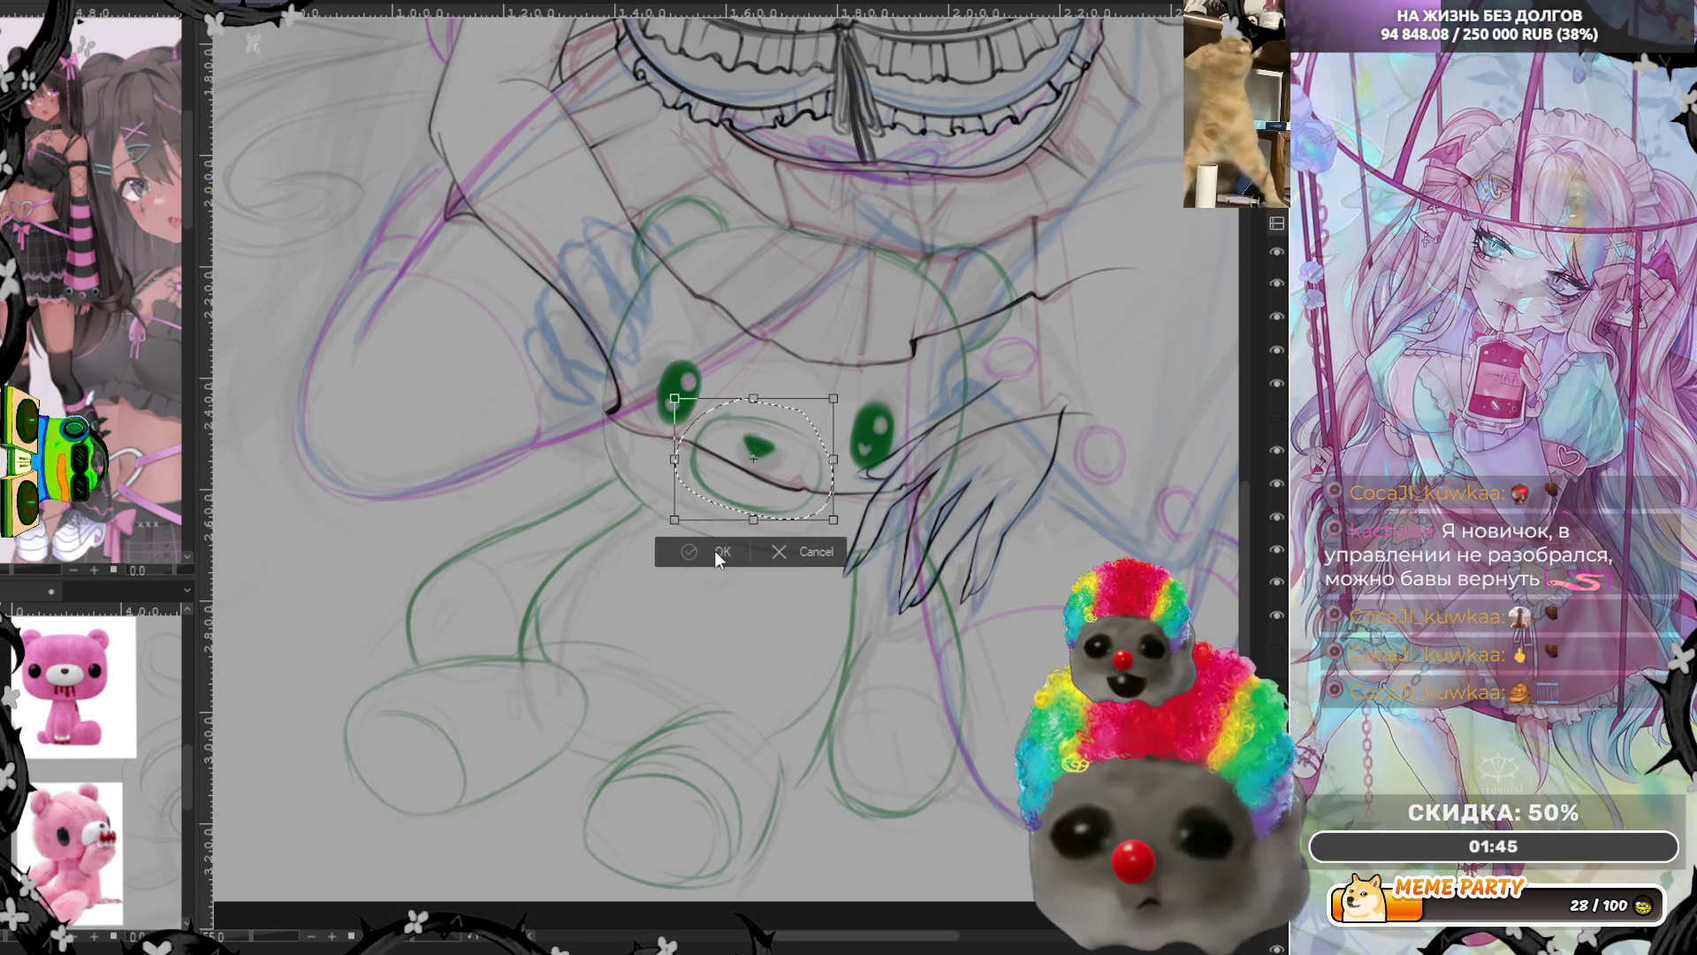
pyautogui.click(714, 549)
pyautogui.hotkey('ctrl', 'd')
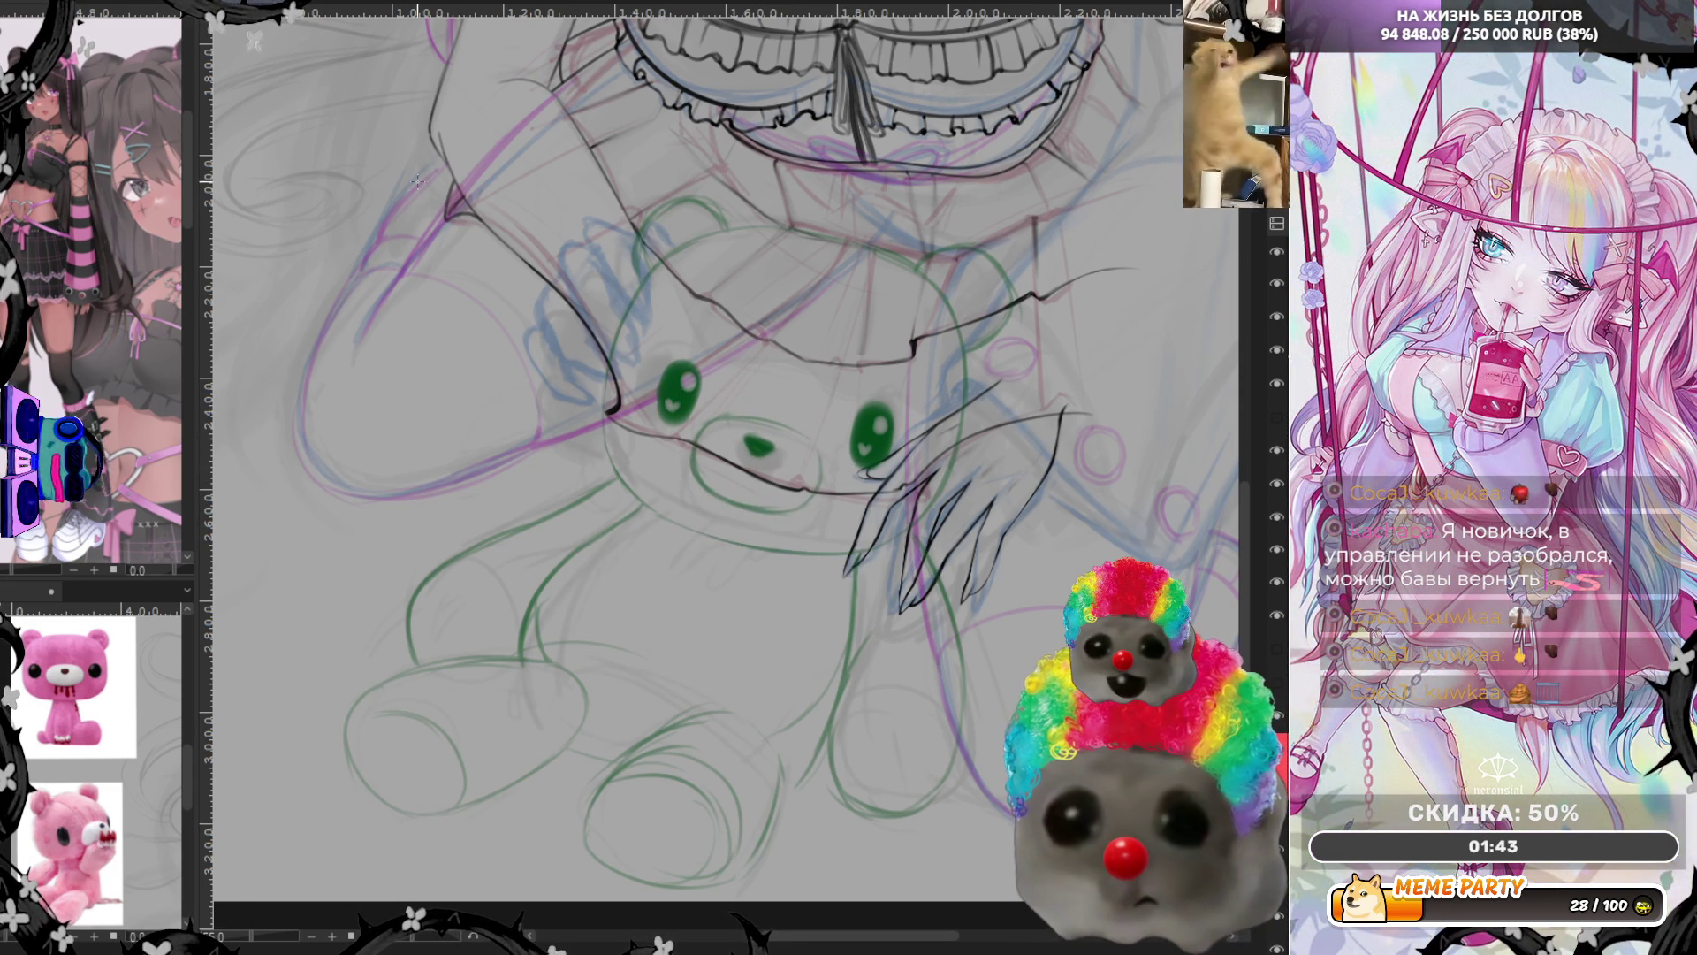
pyautogui.press('m')
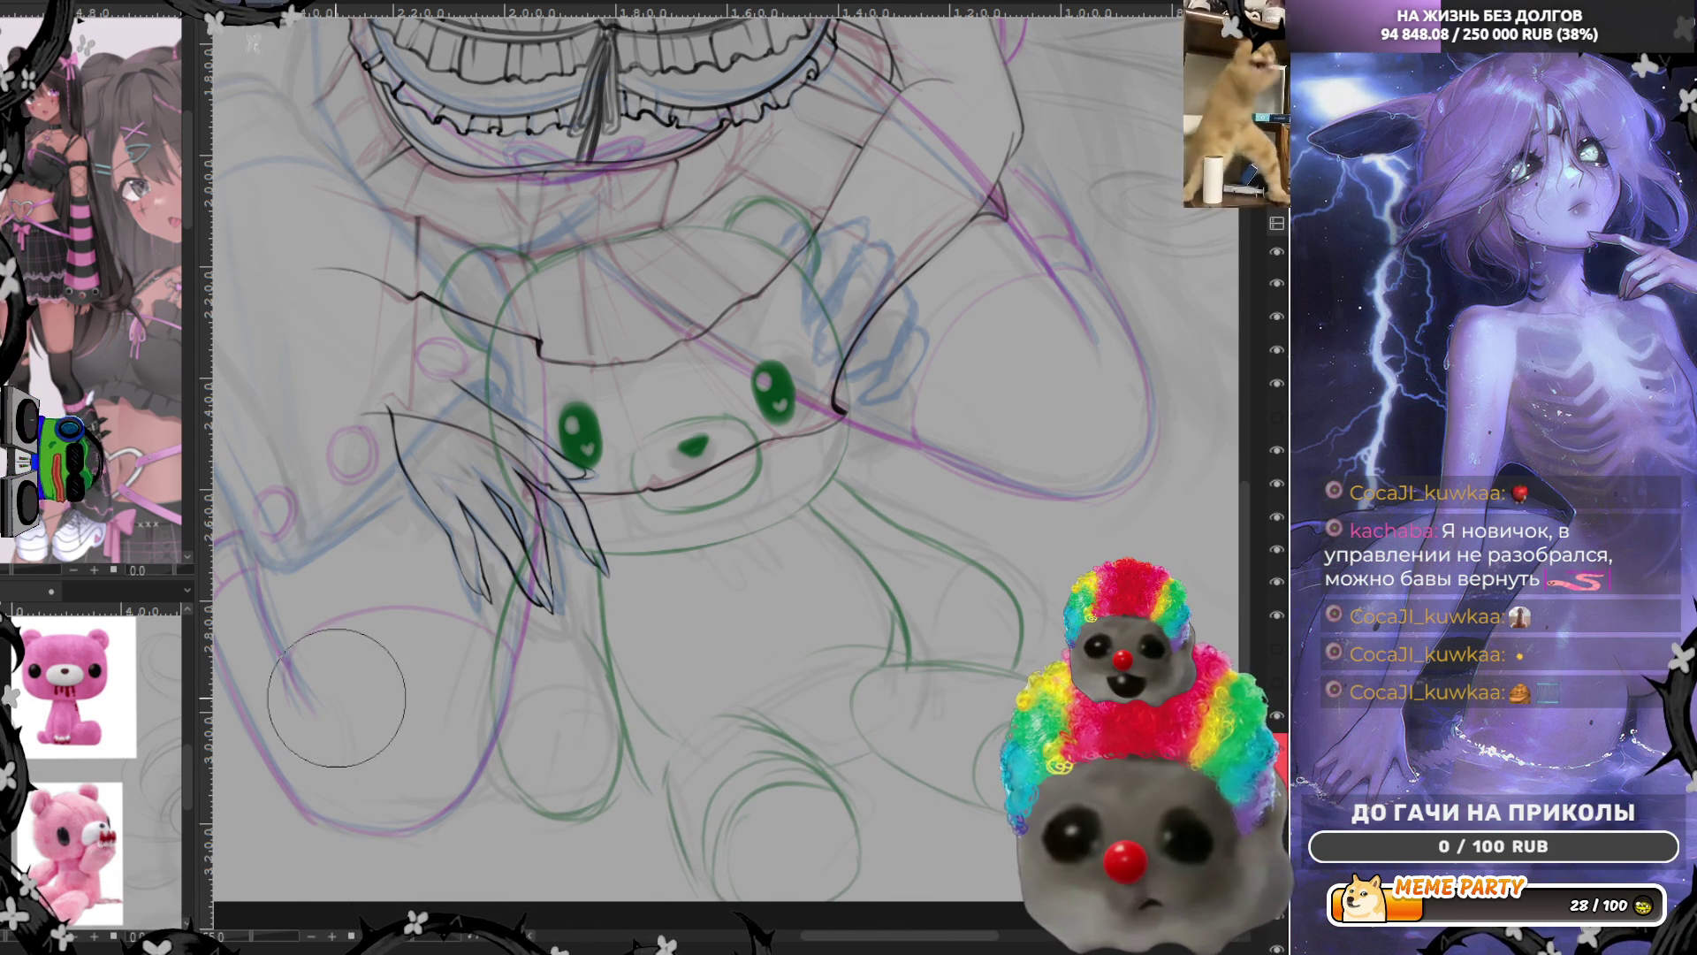
# Halve the brush size and hatch the bear's lower round foot in green
pyautogui.press('[')
pyautogui.press('[')
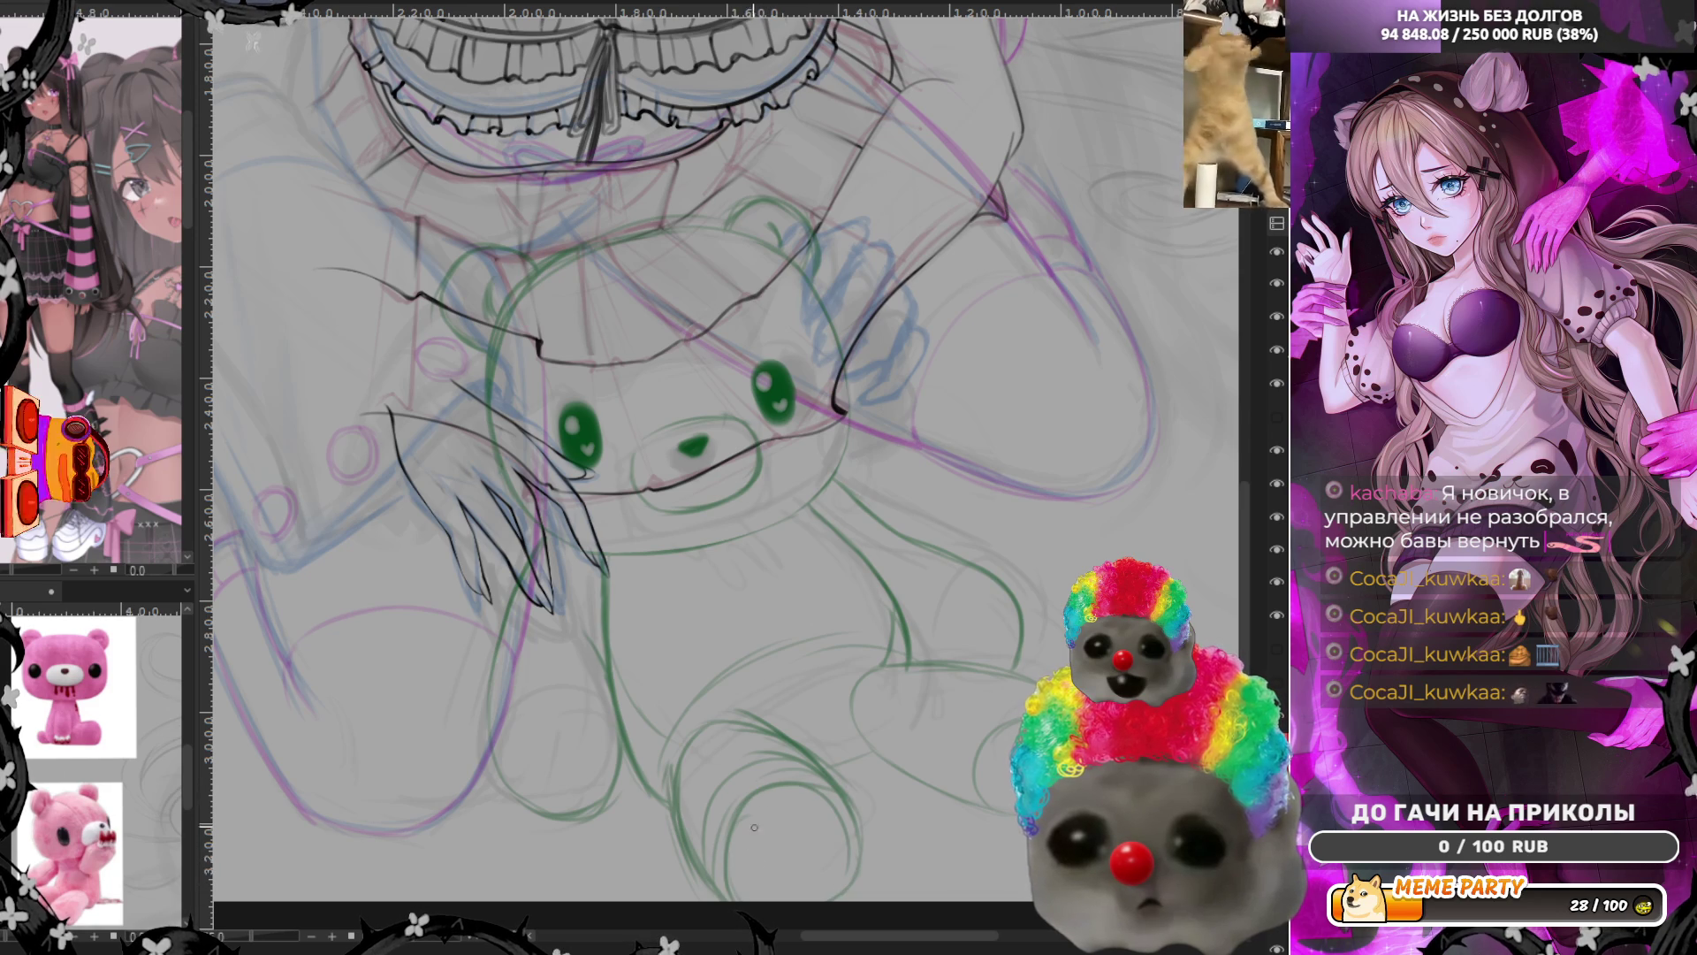
pyautogui.moveTo(752, 843); pyautogui.dragTo(828, 879)
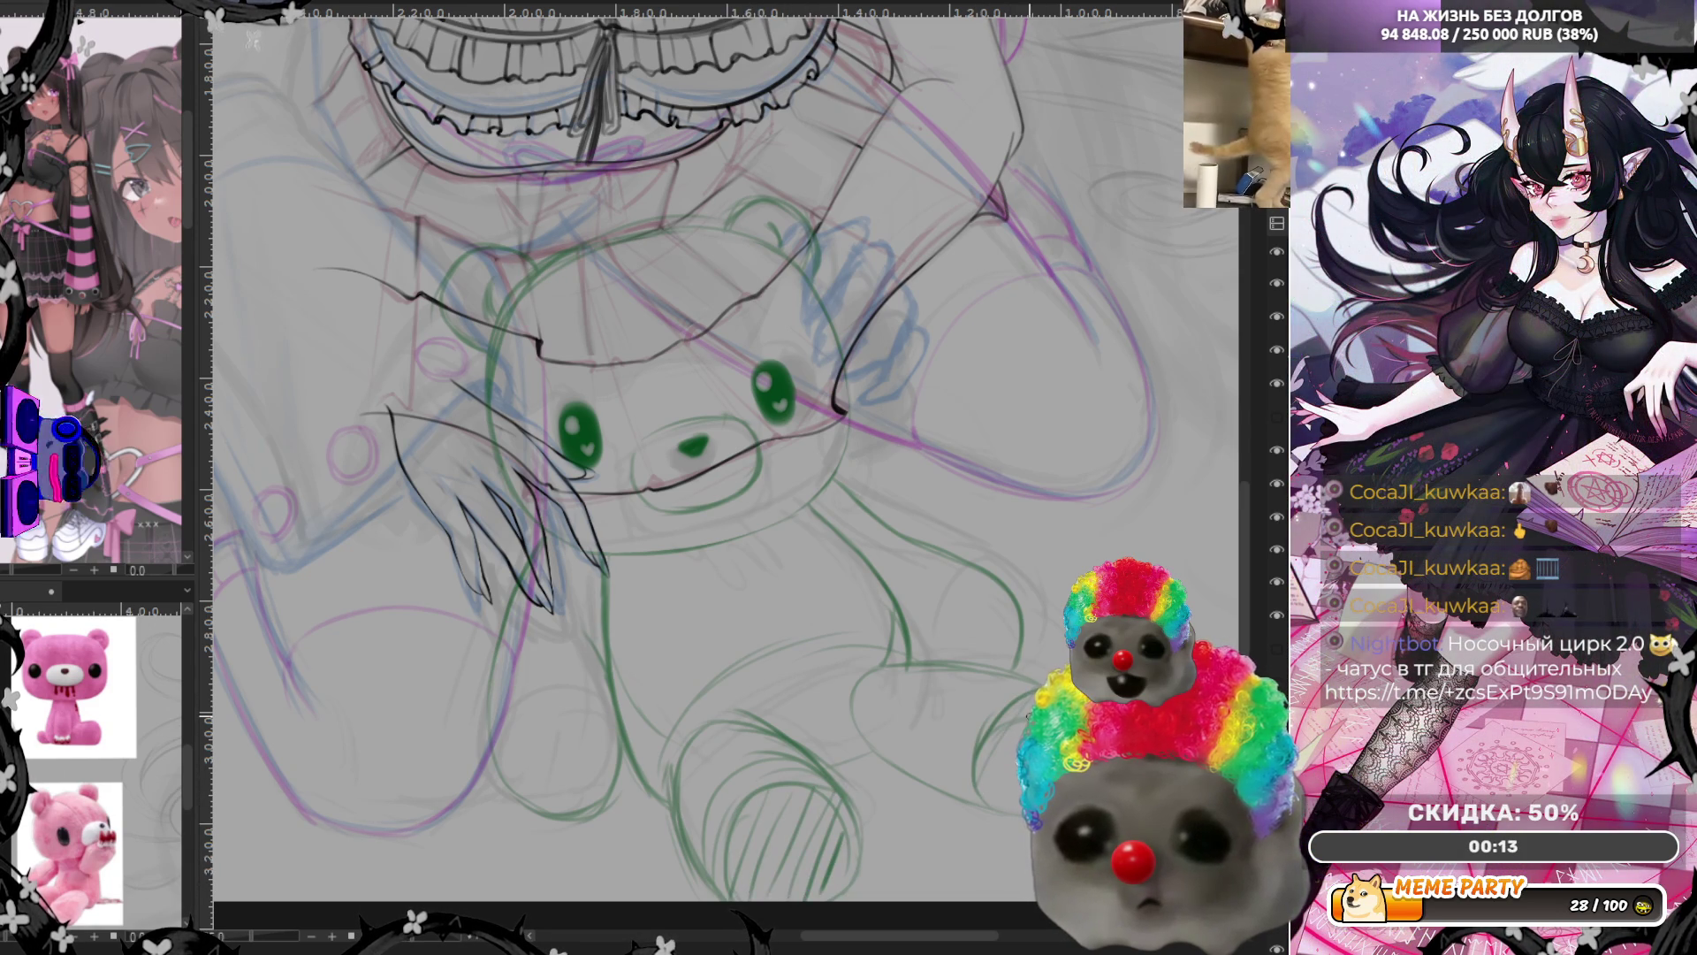
# Add green strokes along the foot's edge and paw, undo a stray arc, then mirror the view
pyautogui.moveTo(705, 873); pyautogui.dragTo(682, 765)
pyautogui.moveTo(687, 841); pyautogui.dragTo(683, 771)
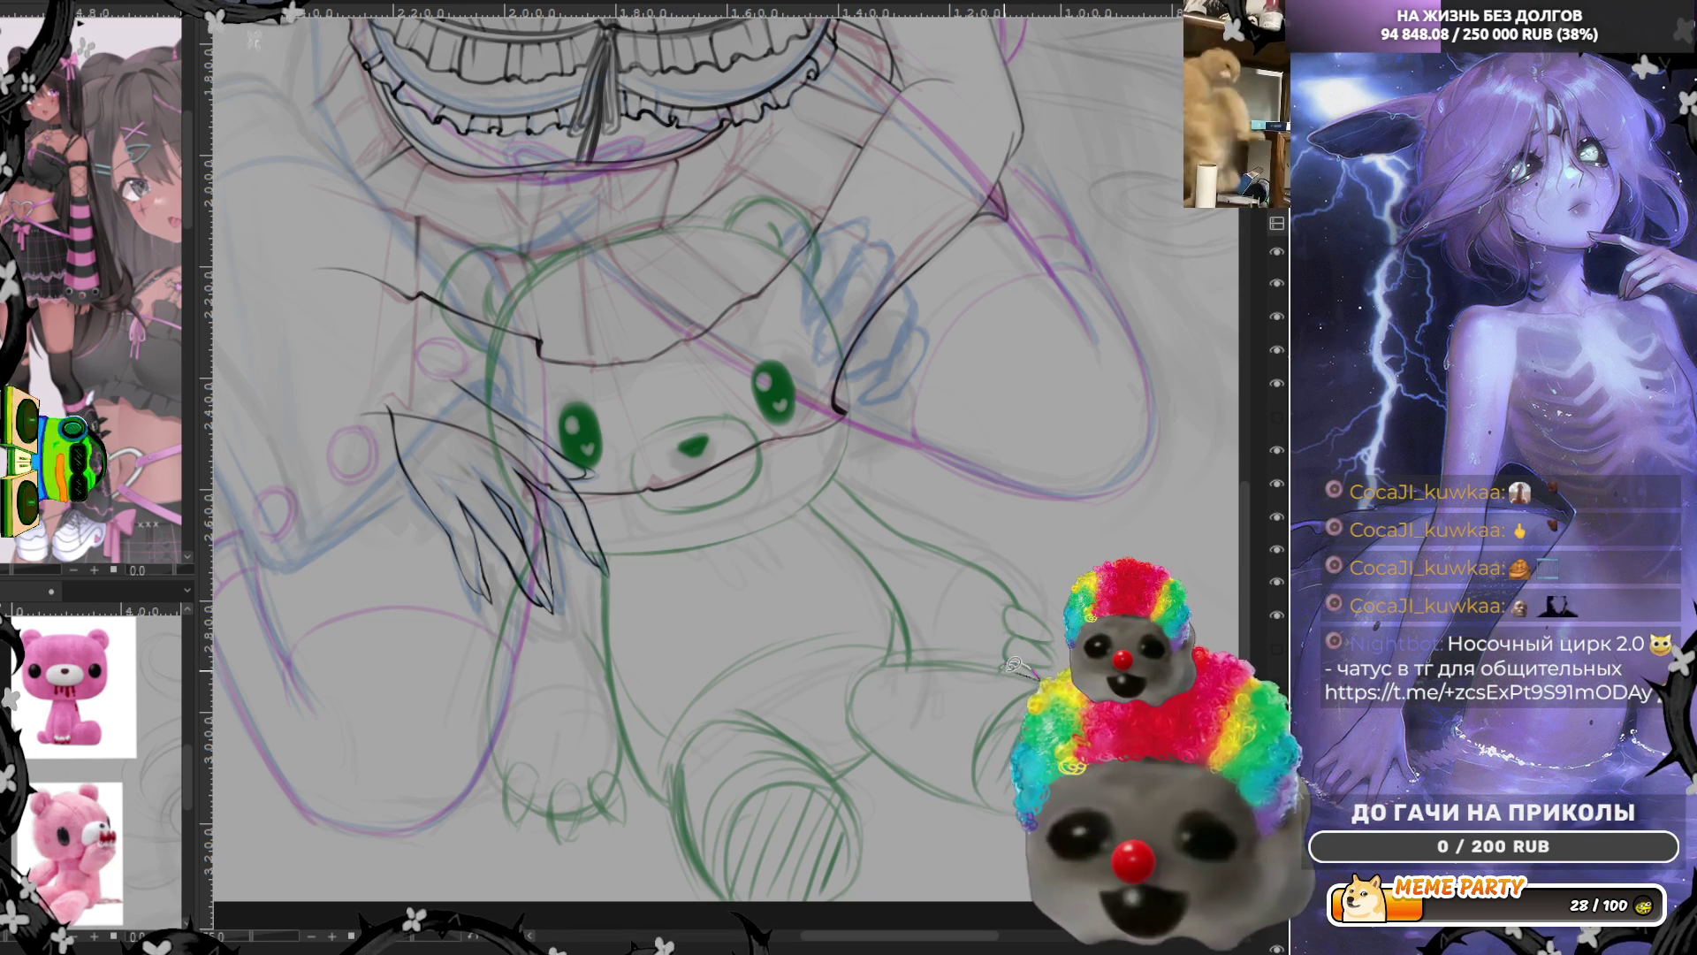
pyautogui.moveTo(860, 663); pyautogui.dragTo(855, 726)
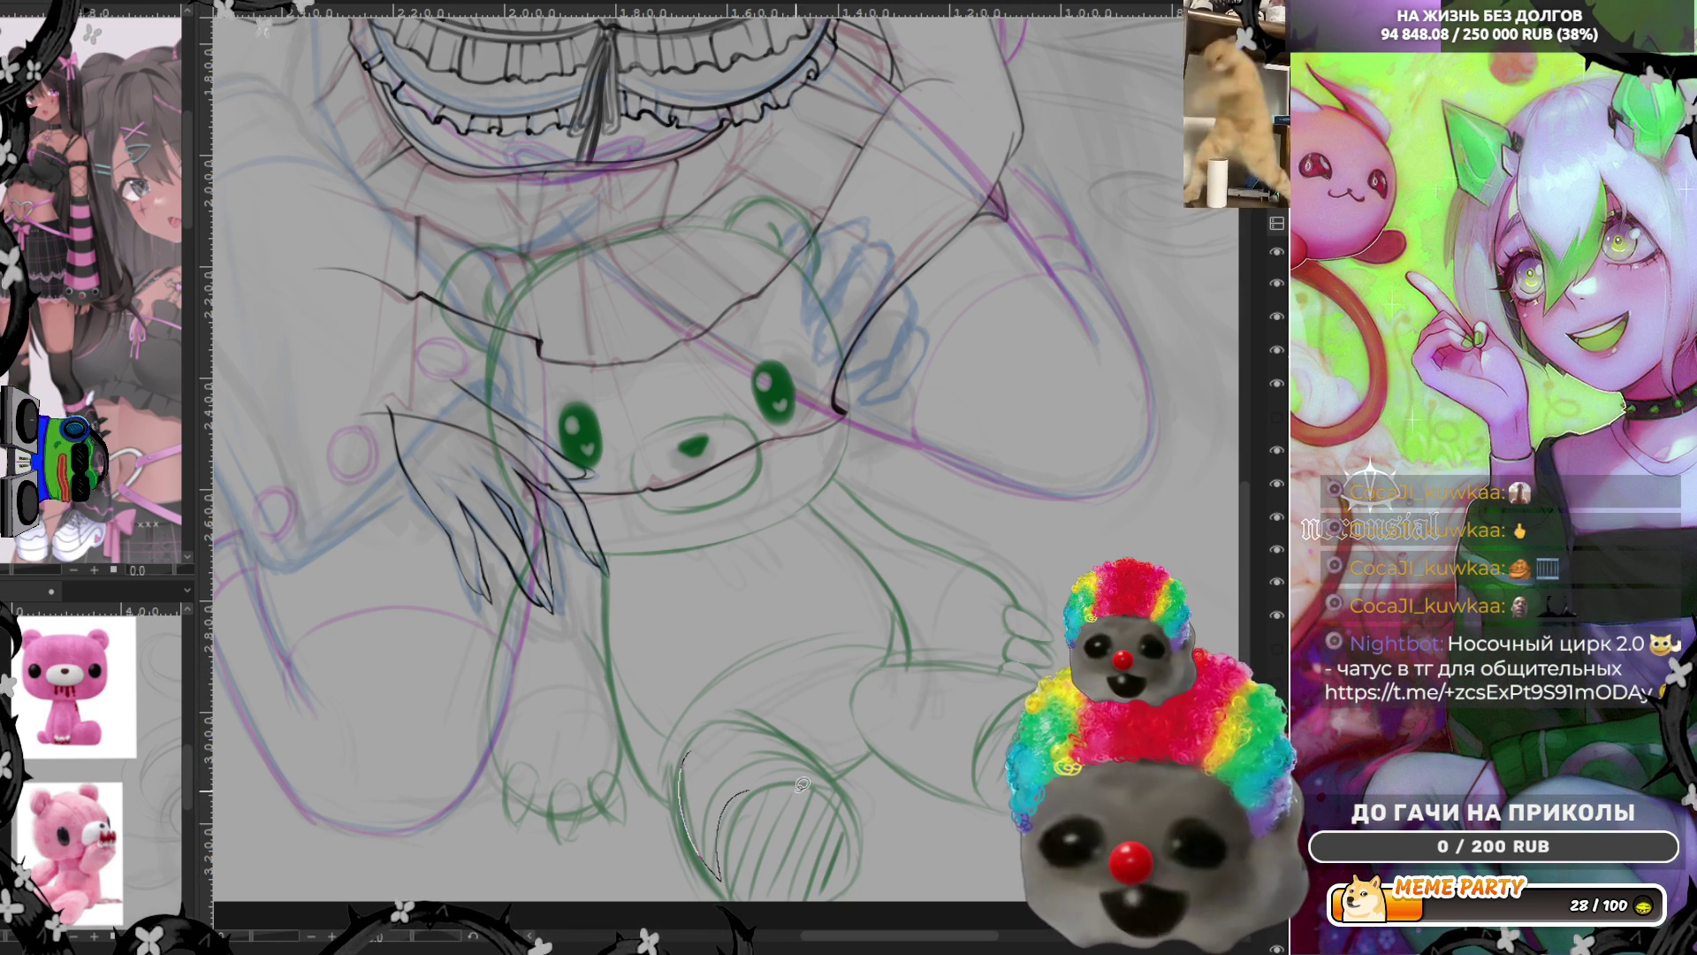
pyautogui.moveTo(719, 872); pyautogui.dragTo(842, 801)
pyautogui.hotkey('ctrl', 'z')
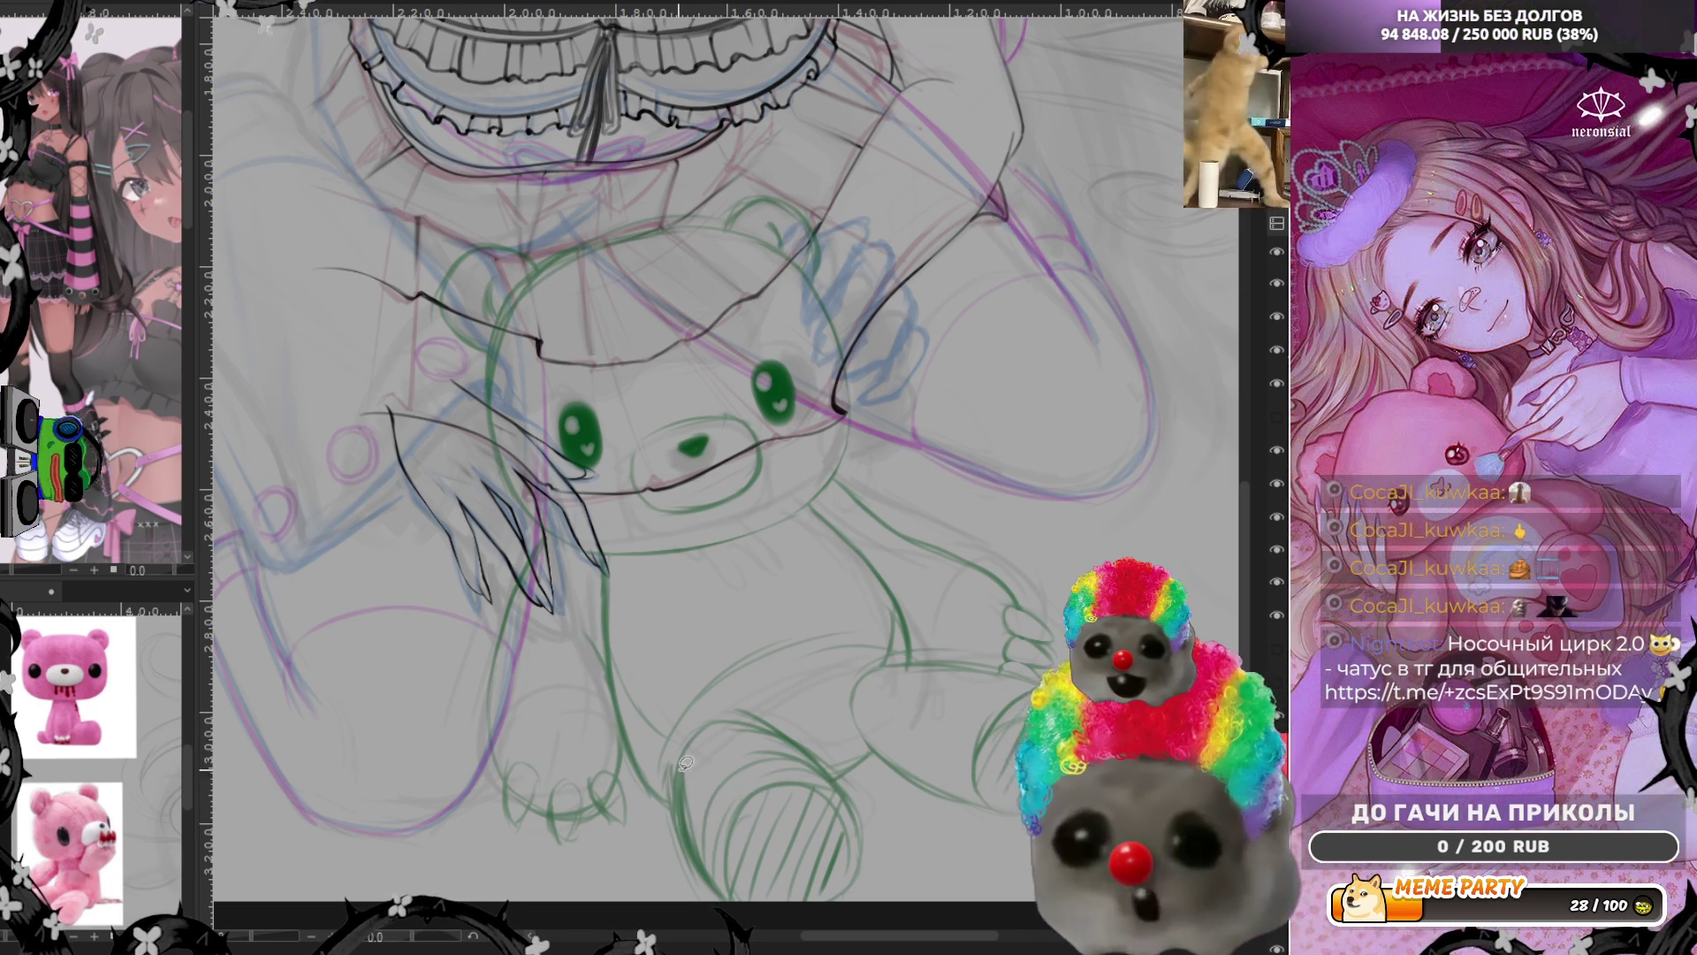
pyautogui.moveTo(726, 881); pyautogui.dragTo(724, 811)
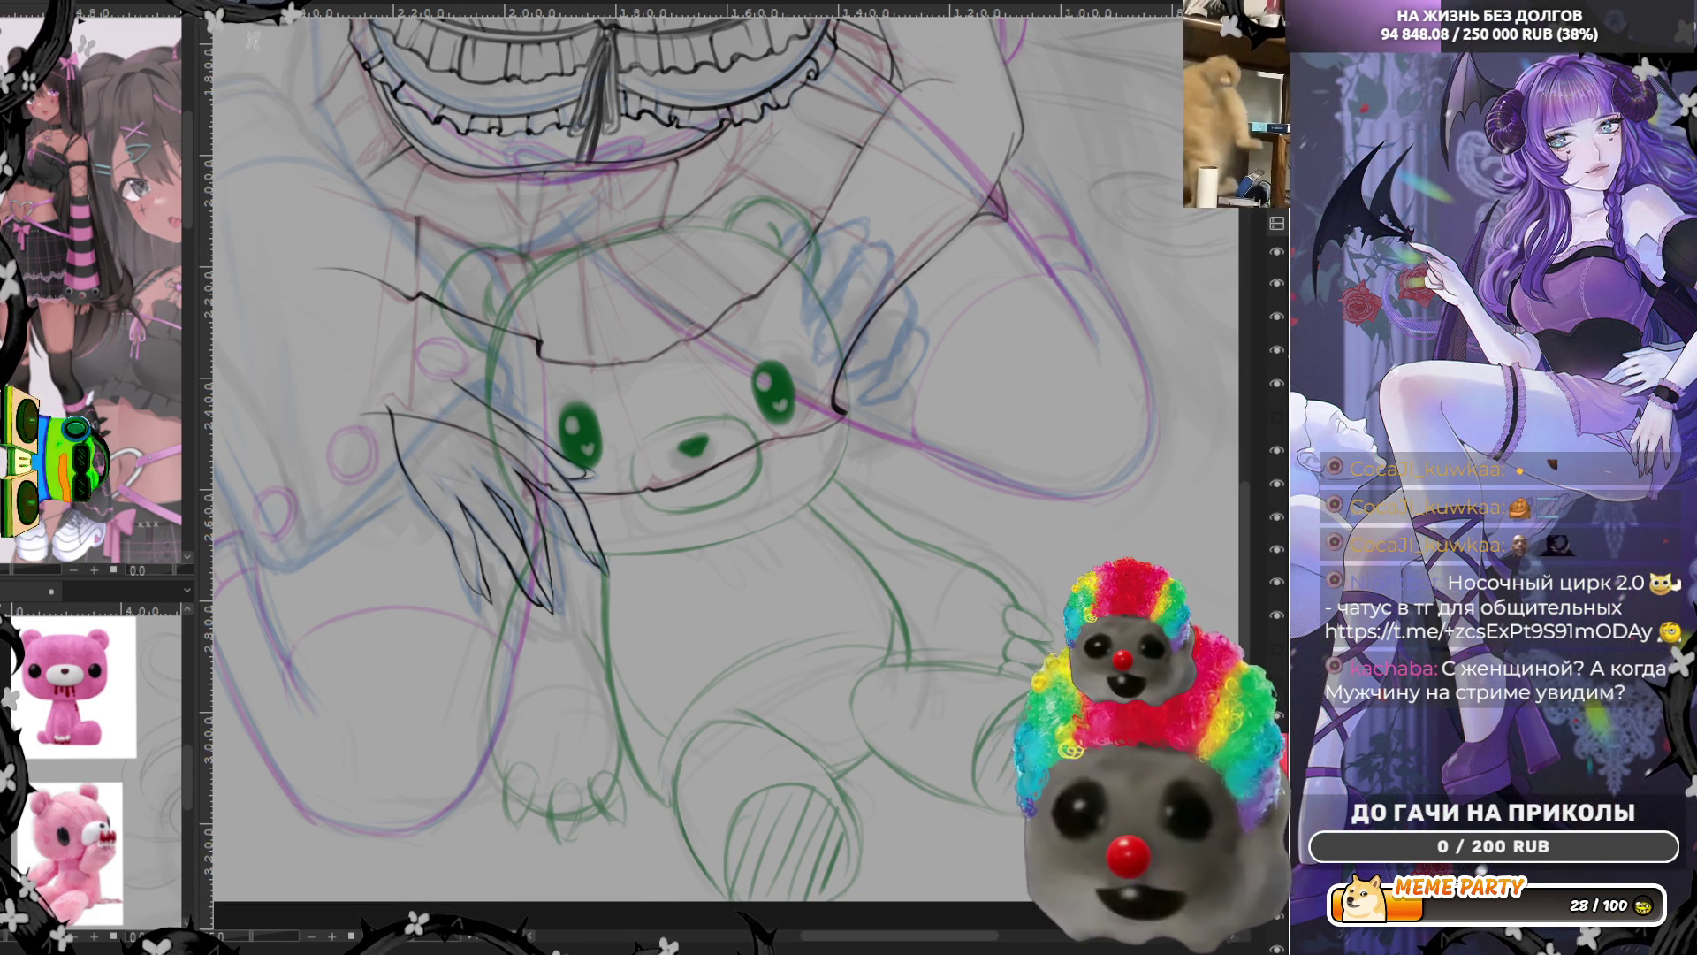
pyautogui.press('m')
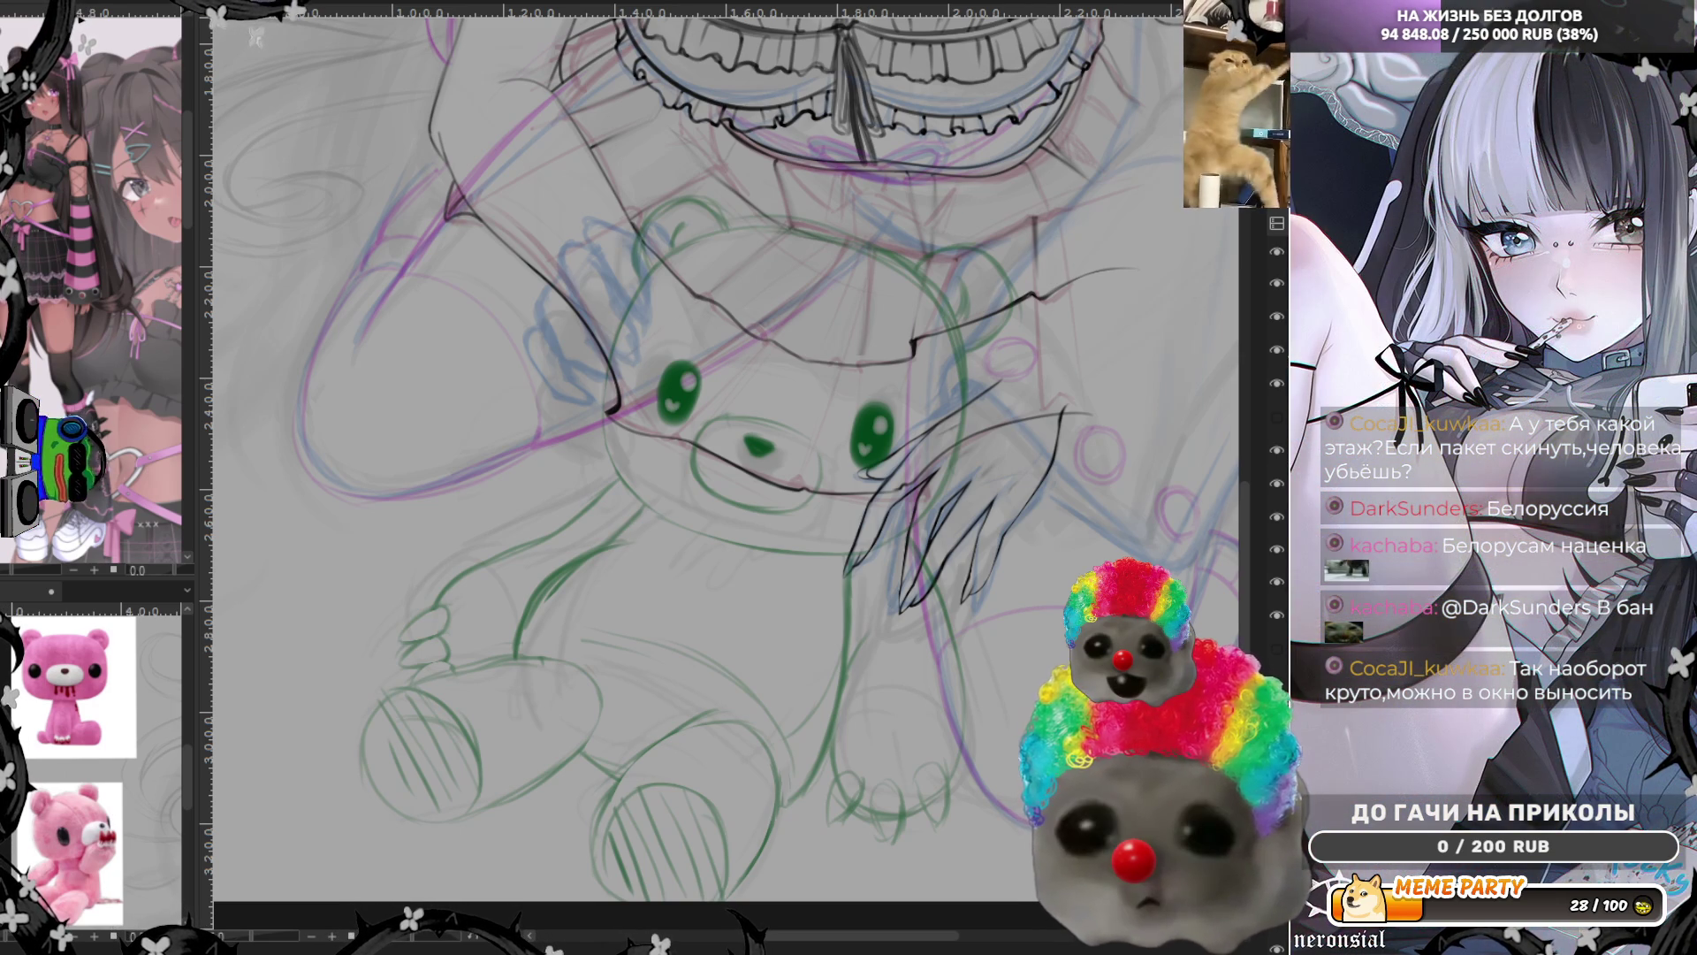
pyautogui.scroll(-2, 508, 601)
pyautogui.scroll(-3, 508, 601)
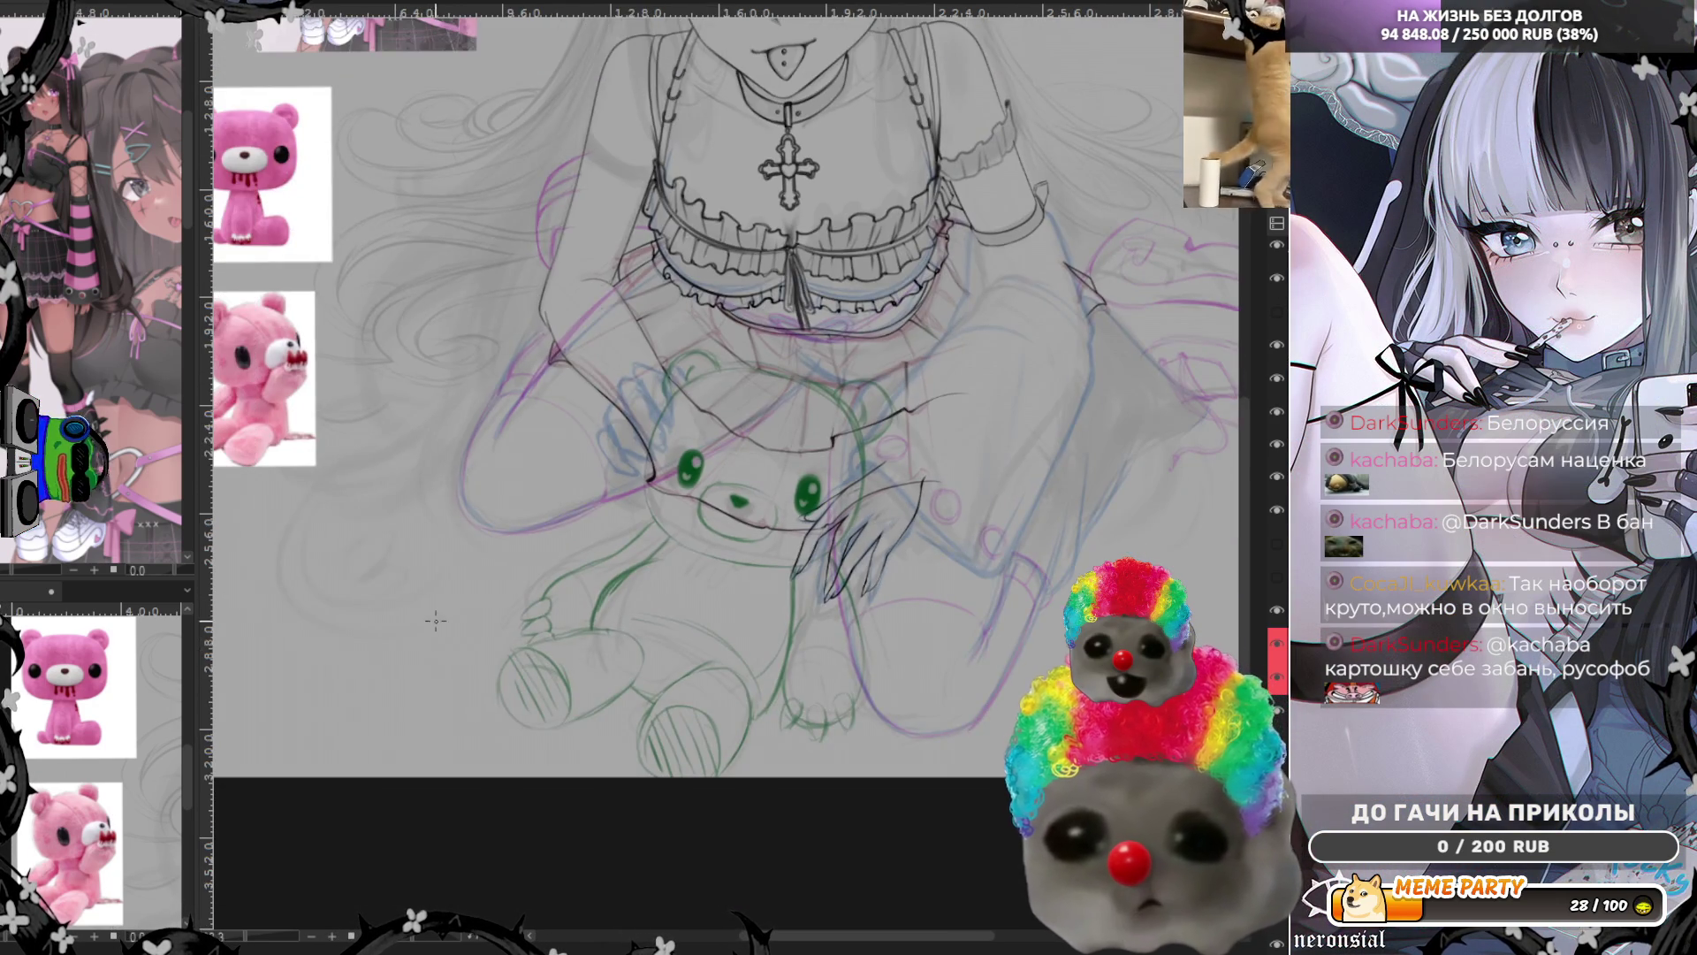
pyautogui.scroll(5, 508, 600)
pyautogui.scroll(1, 508, 601)
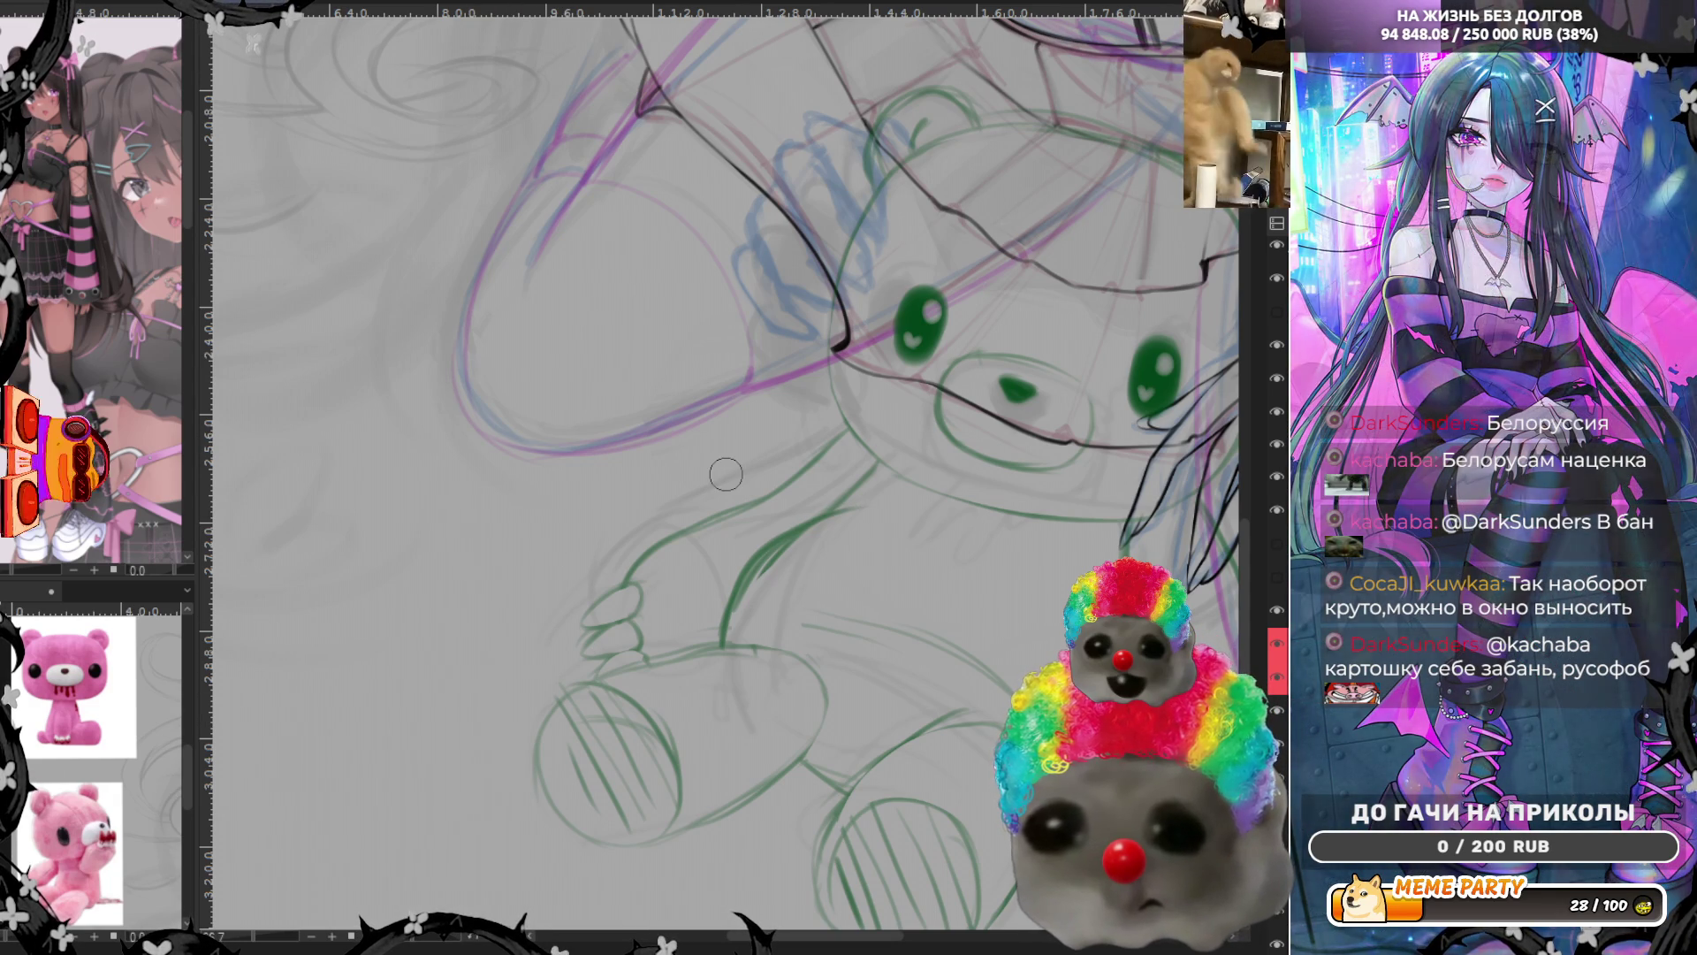
# Erase the stray green finger strokes on the bear's paw and mirror the canvas
pyautogui.moveTo(610, 581)
pyautogui.mouseDown()
pyautogui.moveTo(600, 640)
pyautogui.moveTo(636, 597)
pyautogui.mouseUp()
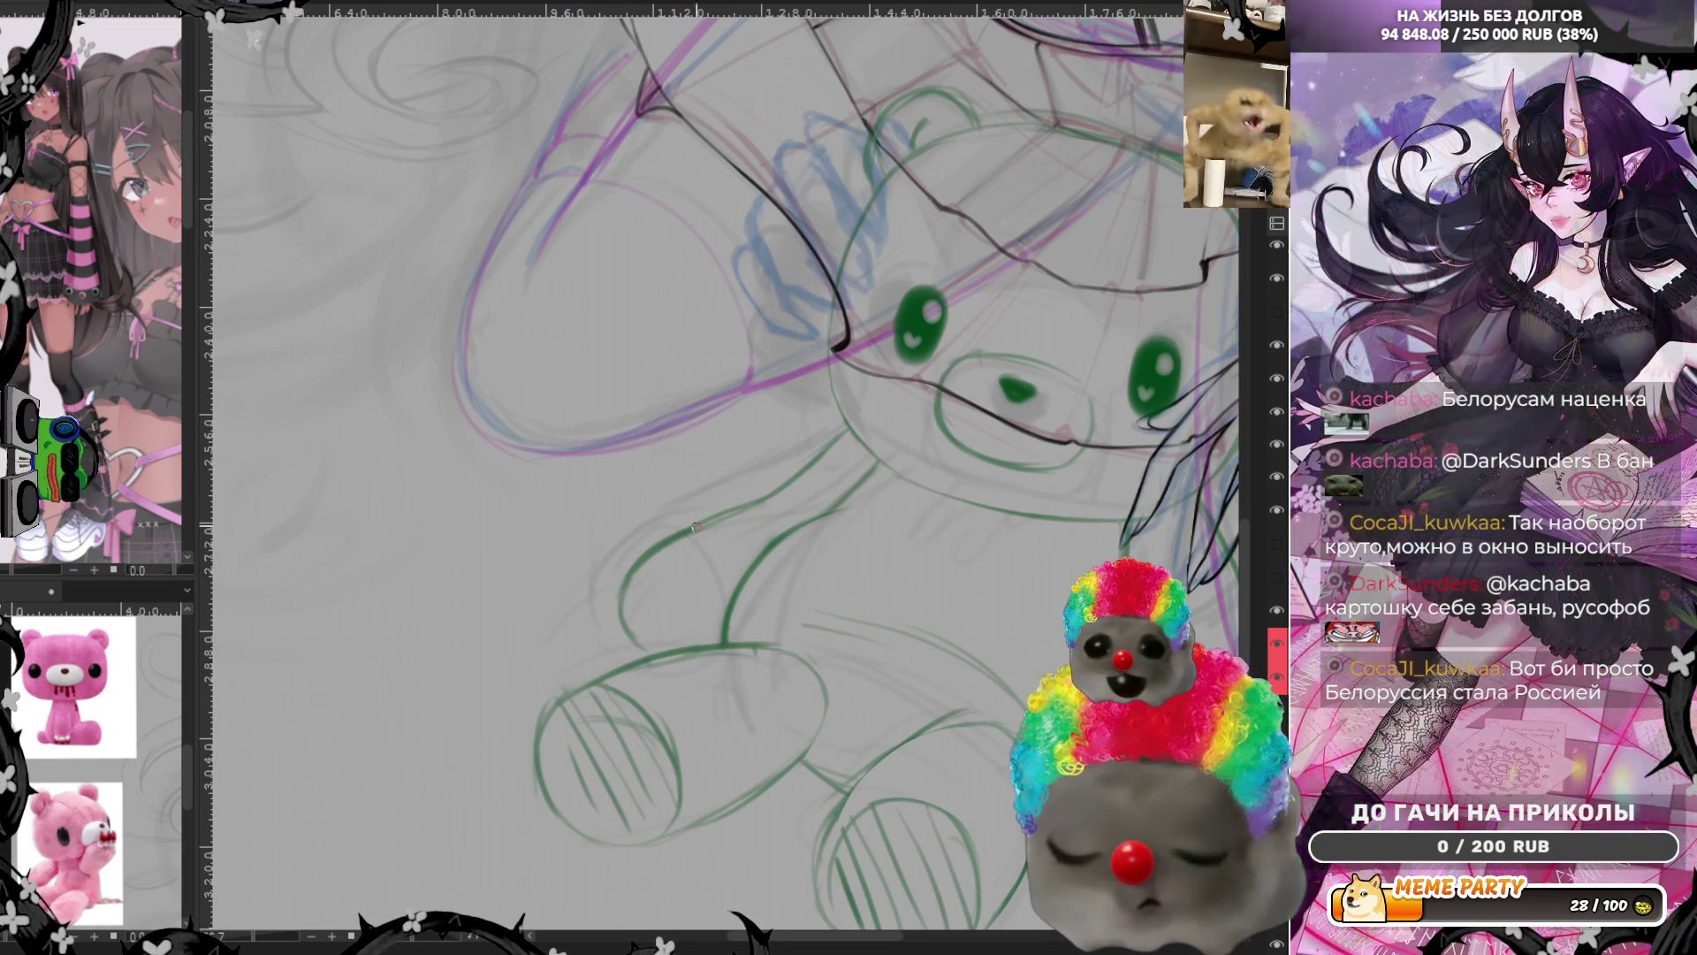
pyautogui.press('m')
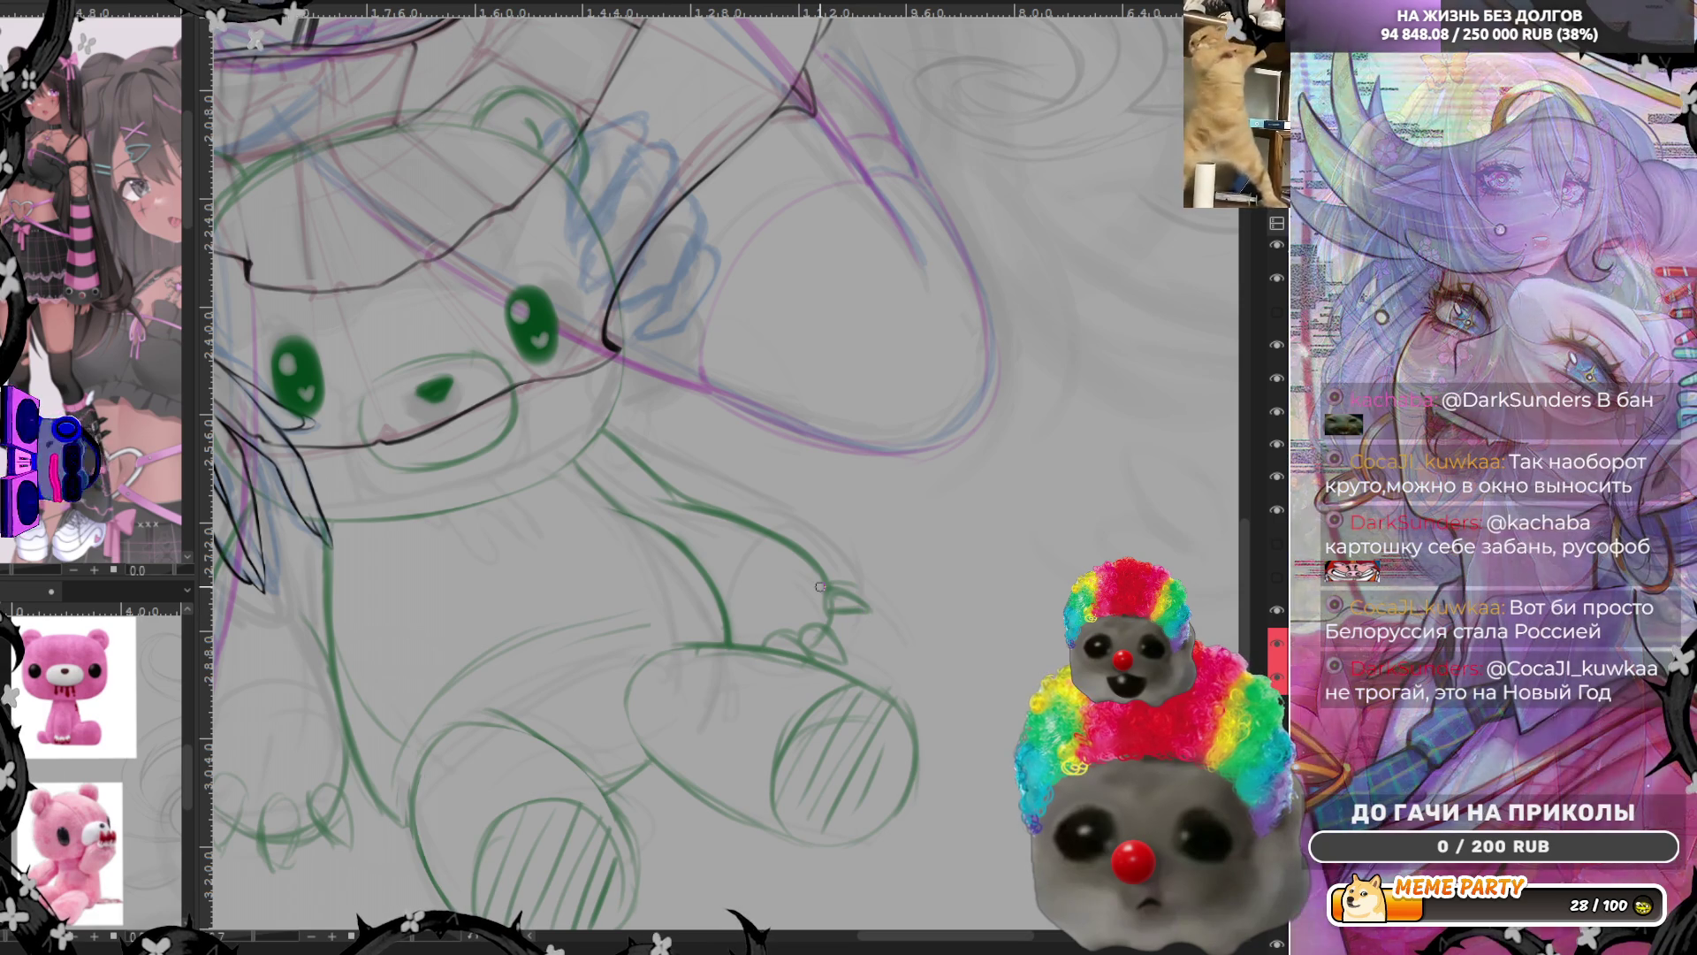
pyautogui.scroll(-2, 828, 595)
pyautogui.scroll(-3, 796, 608)
pyautogui.scroll(-2, 752, 627)
pyautogui.scroll(1, 752, 627)
pyautogui.scroll(2, 743, 617)
pyautogui.scroll(2, 731, 597)
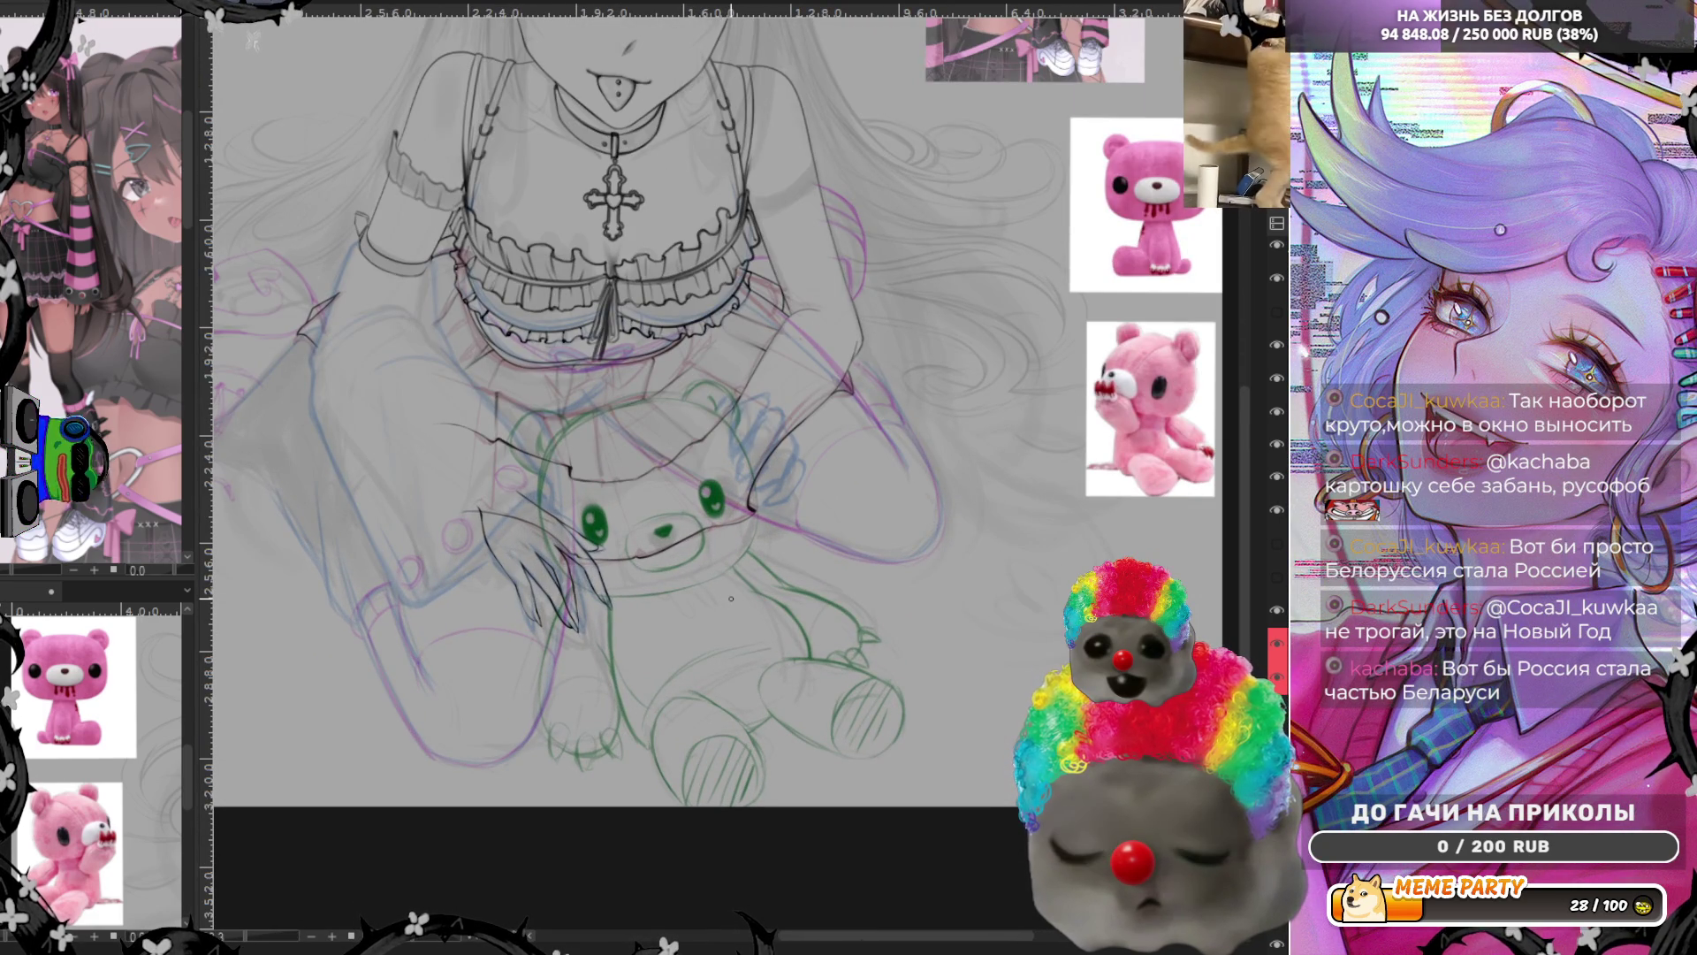
pyautogui.scroll(1, 731, 598)
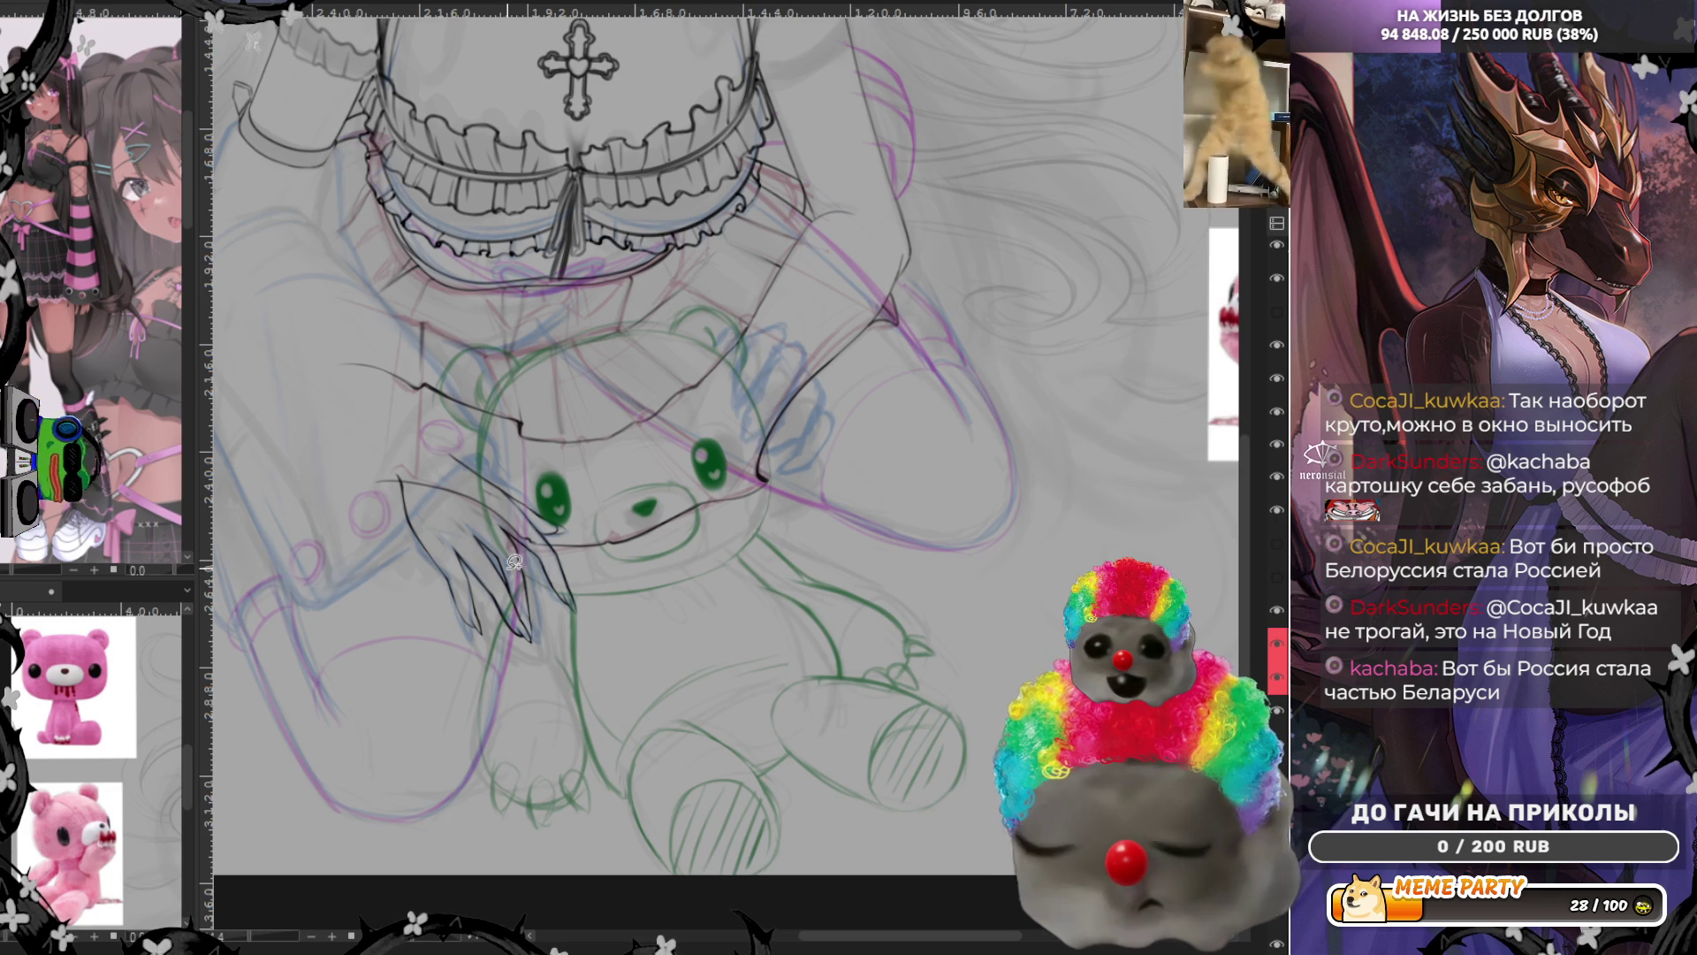
# Lasso the bear's lower body, scale it down and settle it lower, then deselect
pyautogui.moveTo(563, 599); pyautogui.dragTo(770, 525)
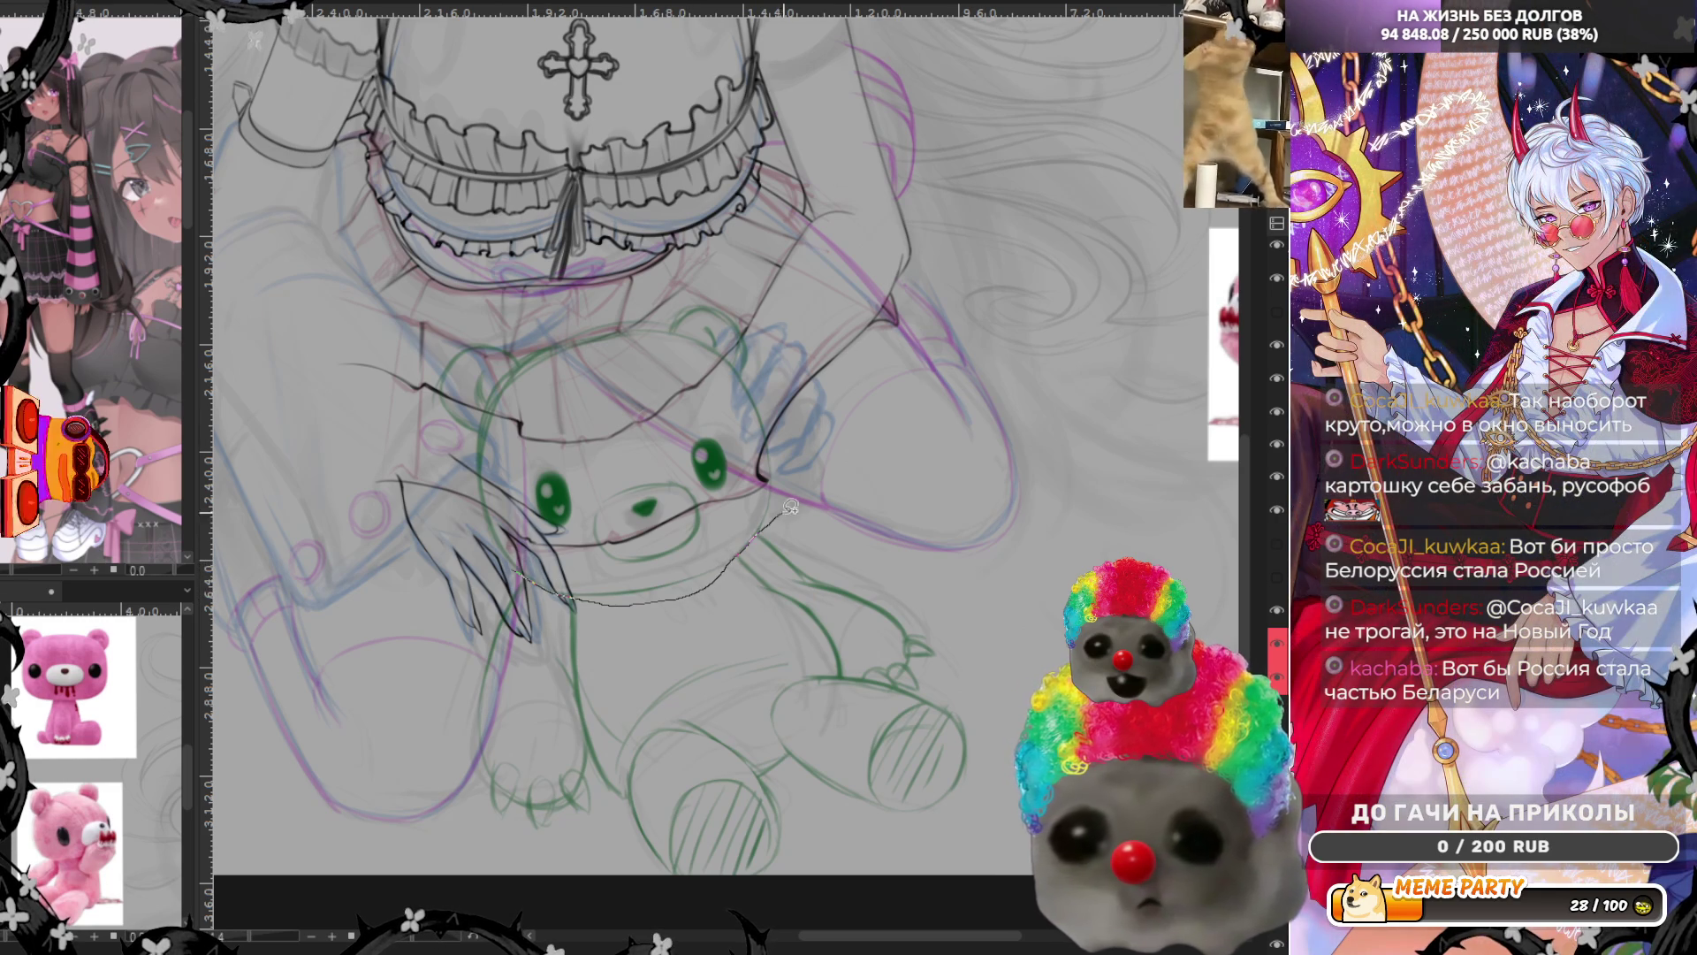
pyautogui.moveTo(570, 604); pyautogui.dragTo(465, 795)
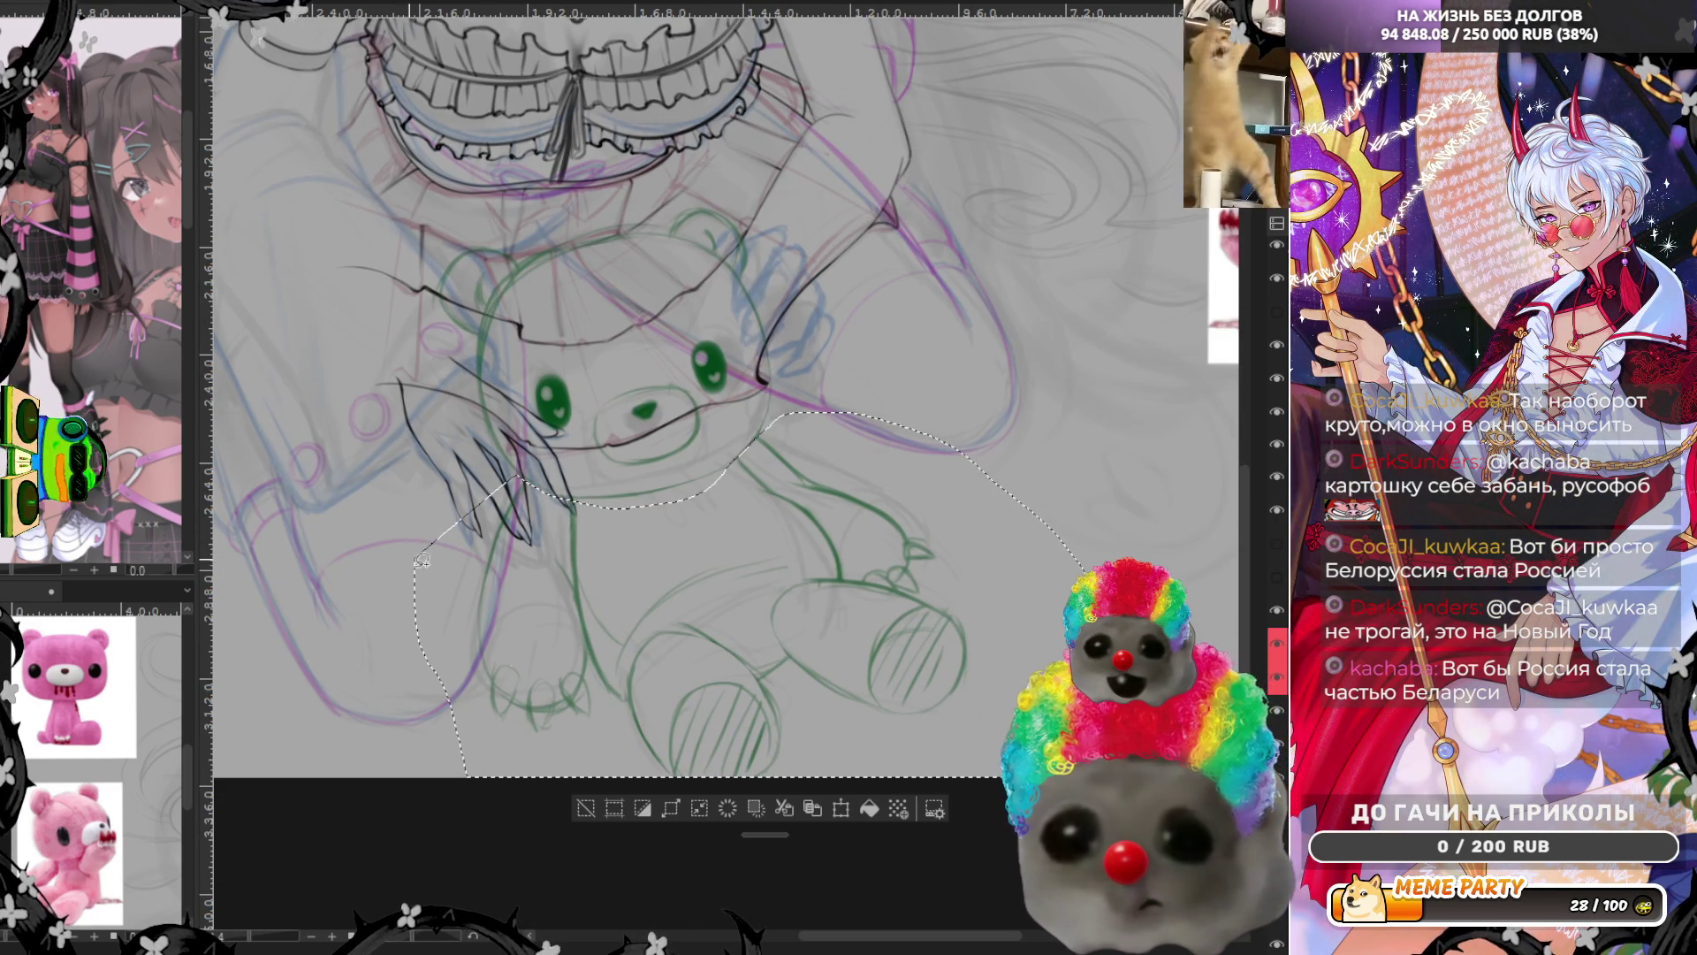
pyautogui.click(791, 813)
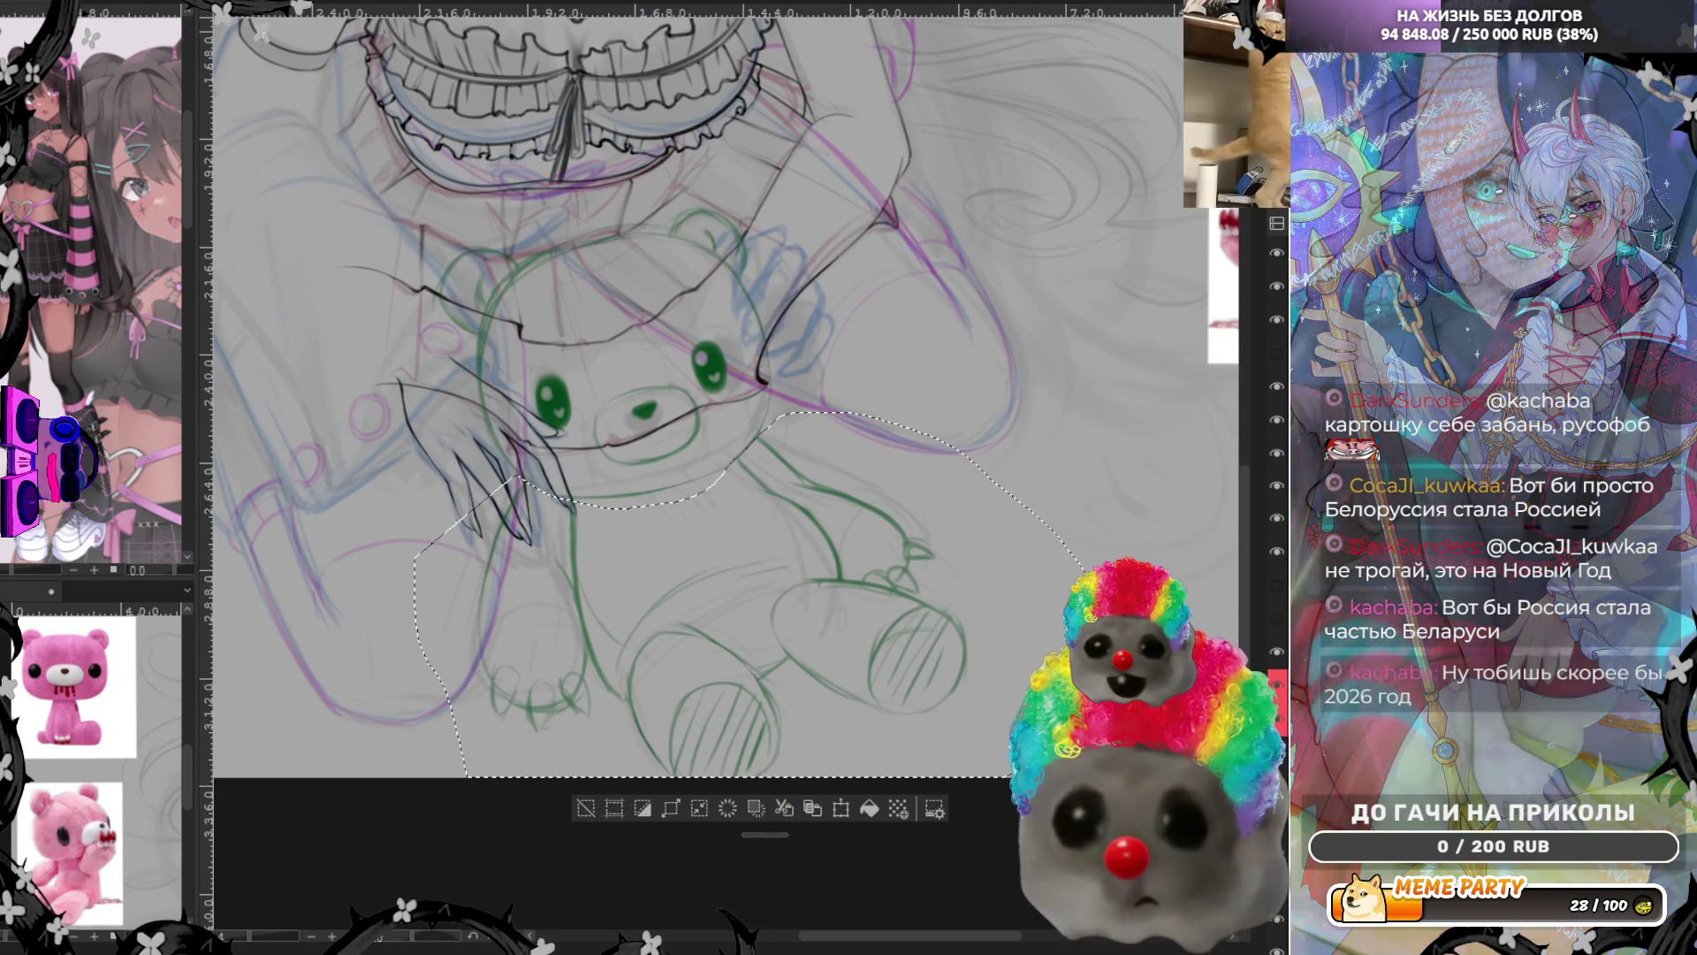
pyautogui.moveTo(762, 776); pyautogui.dragTo(763, 703)
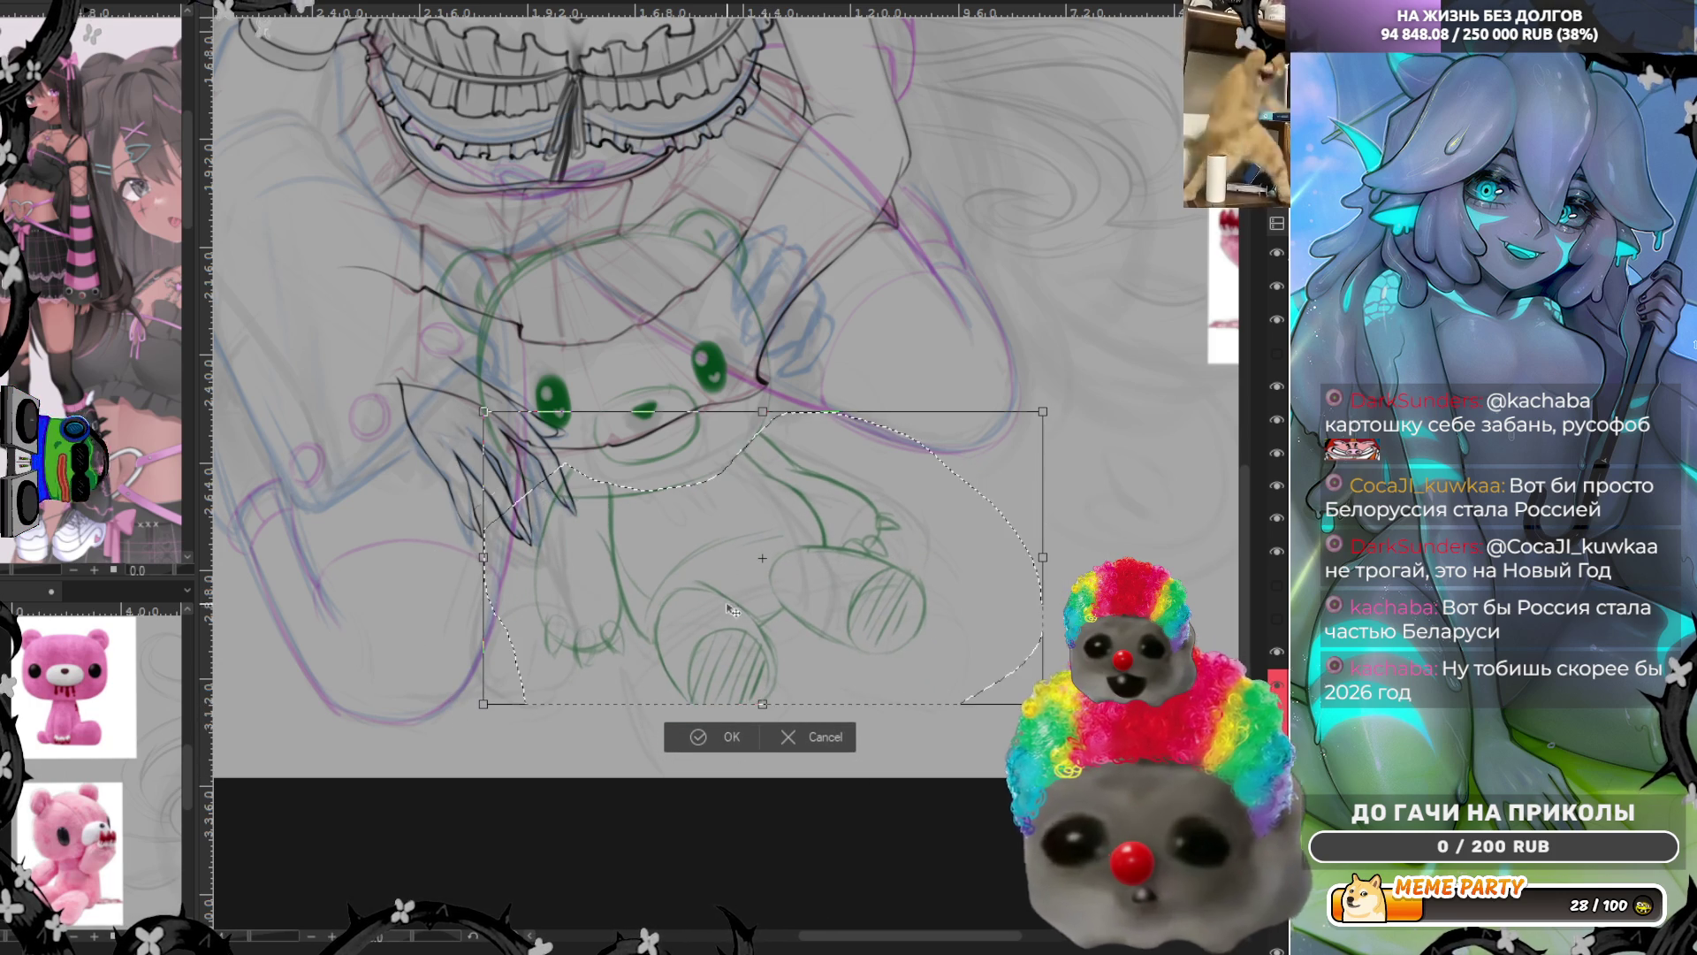
pyautogui.moveTo(731, 578); pyautogui.dragTo(729, 597)
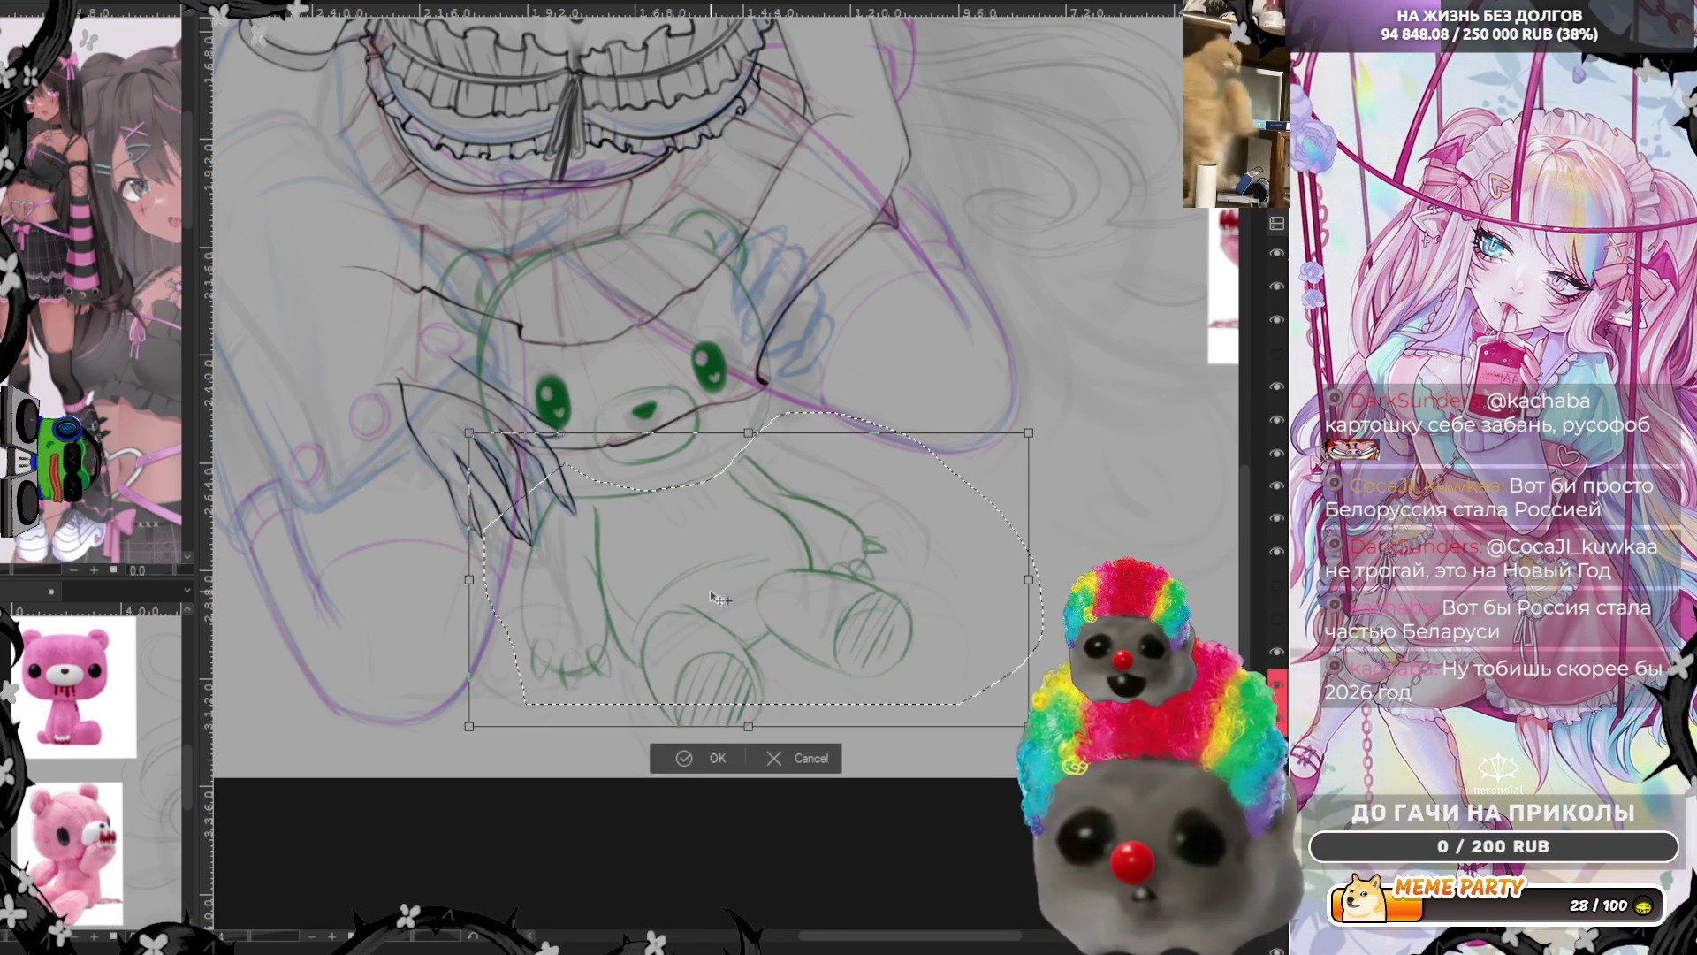
pyautogui.click(707, 751)
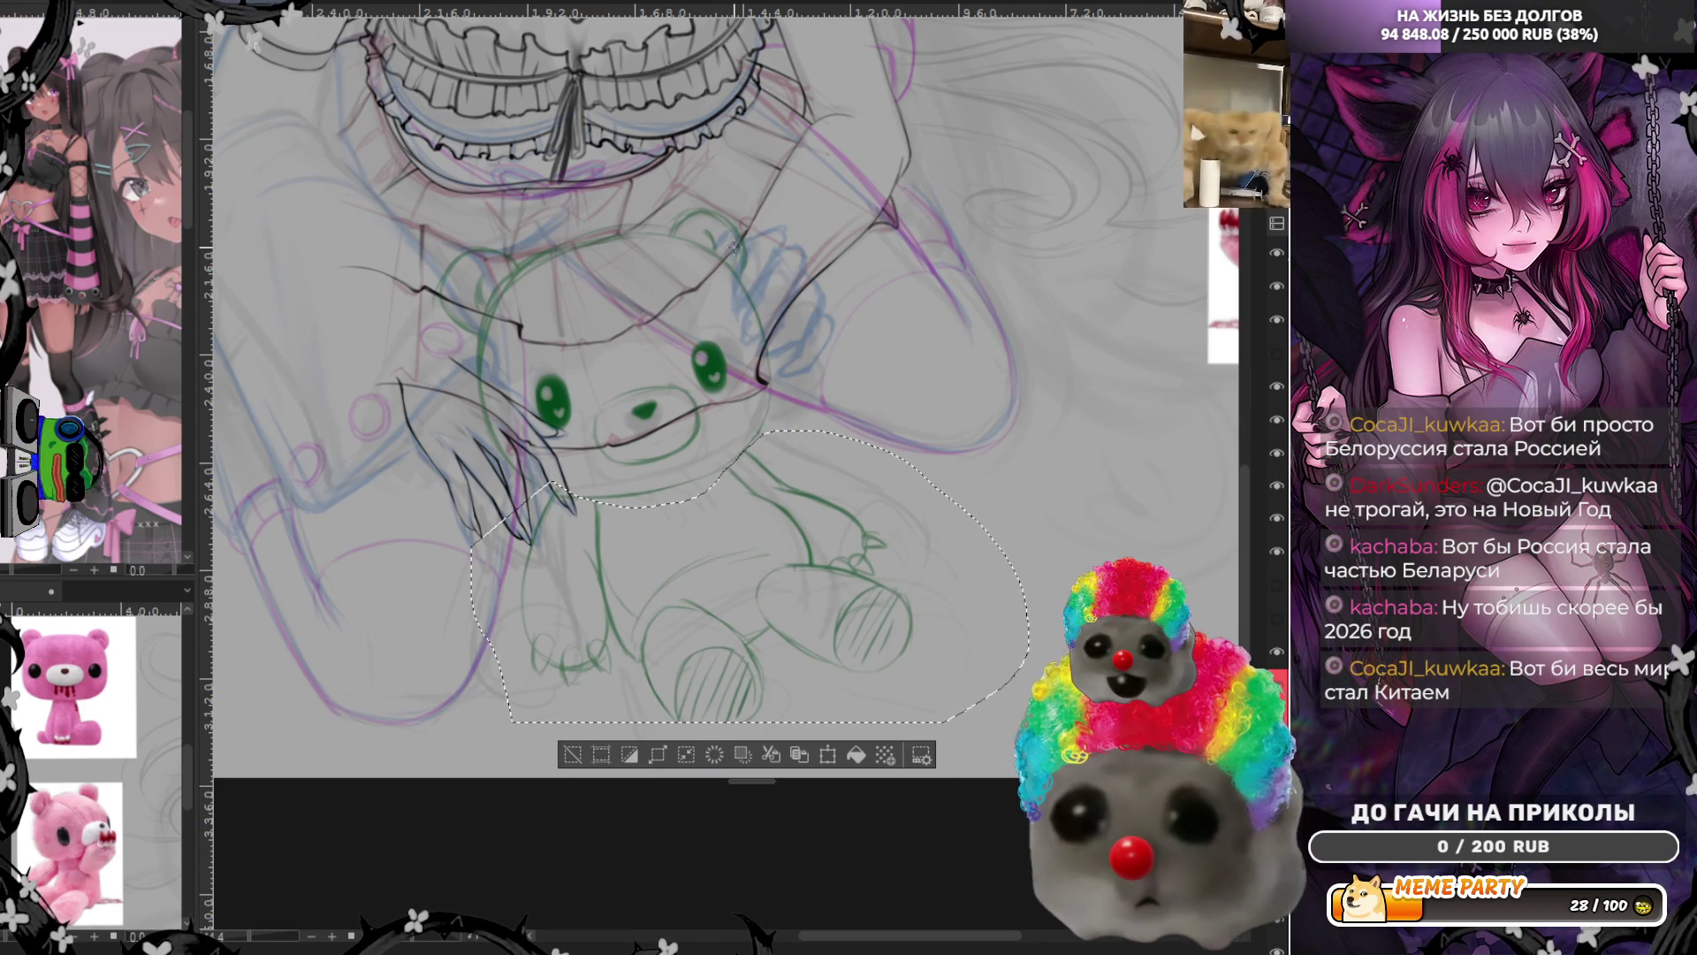
pyautogui.hotkey('ctrl', 'd')
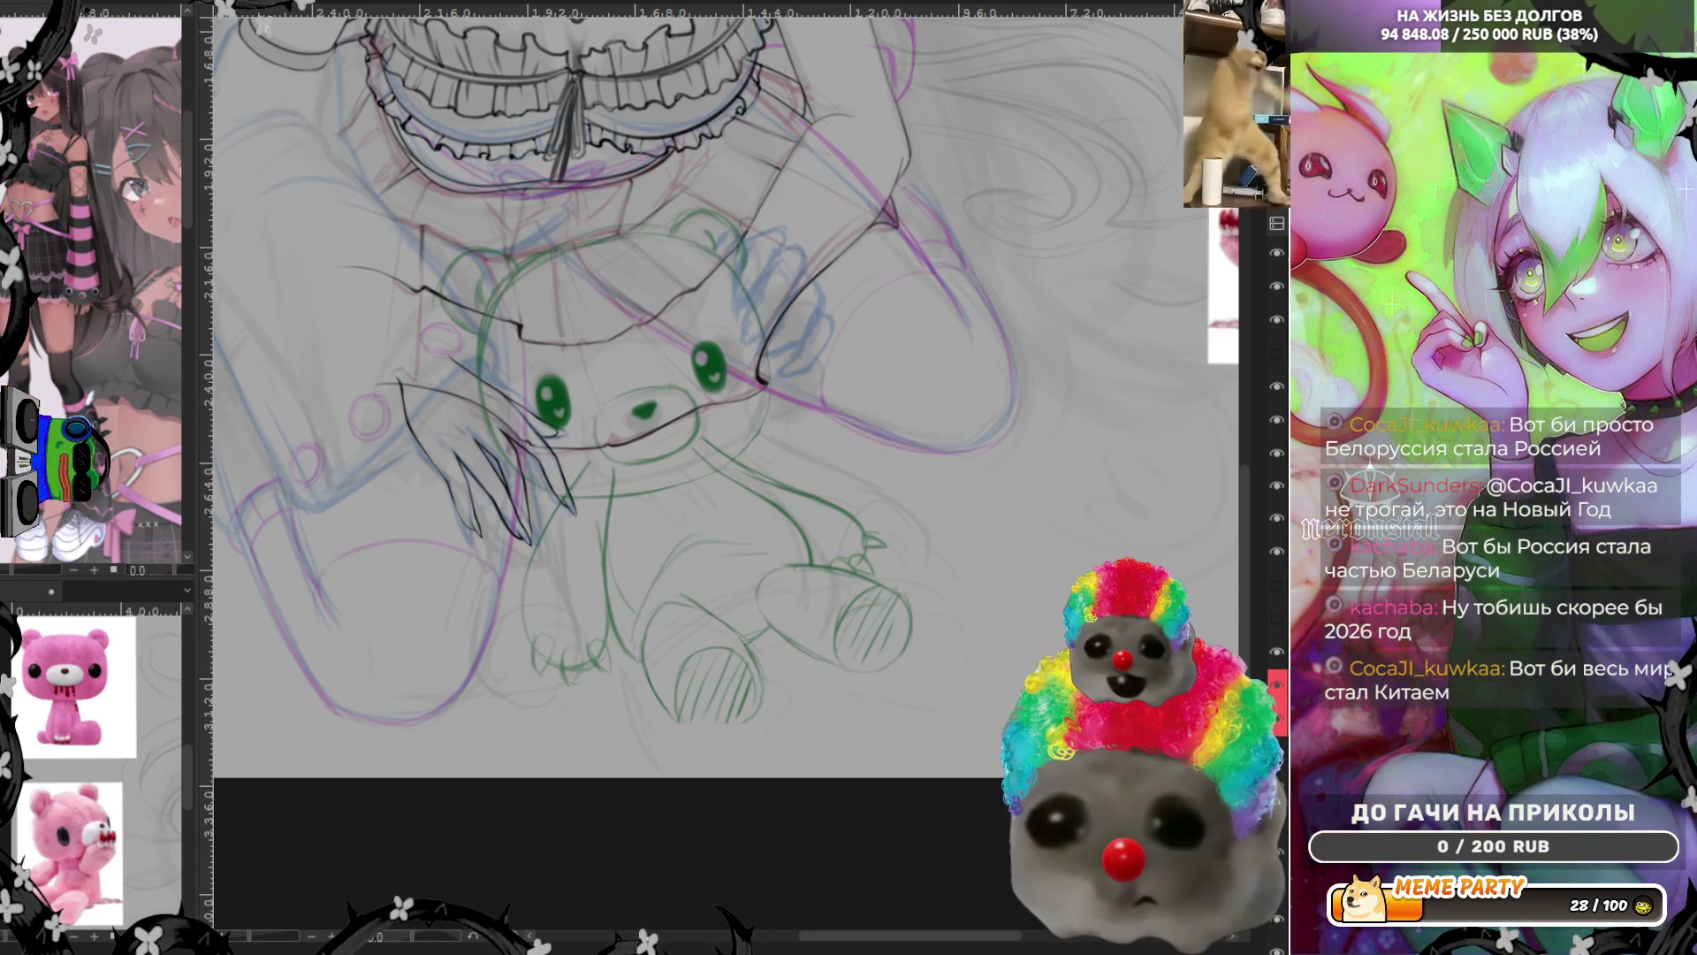
# Nudge the bear body down-right, enlarge it with Ctrl+T, confirm, and mirror the view
pyautogui.moveTo(723, 552); pyautogui.dragTo(726, 567)
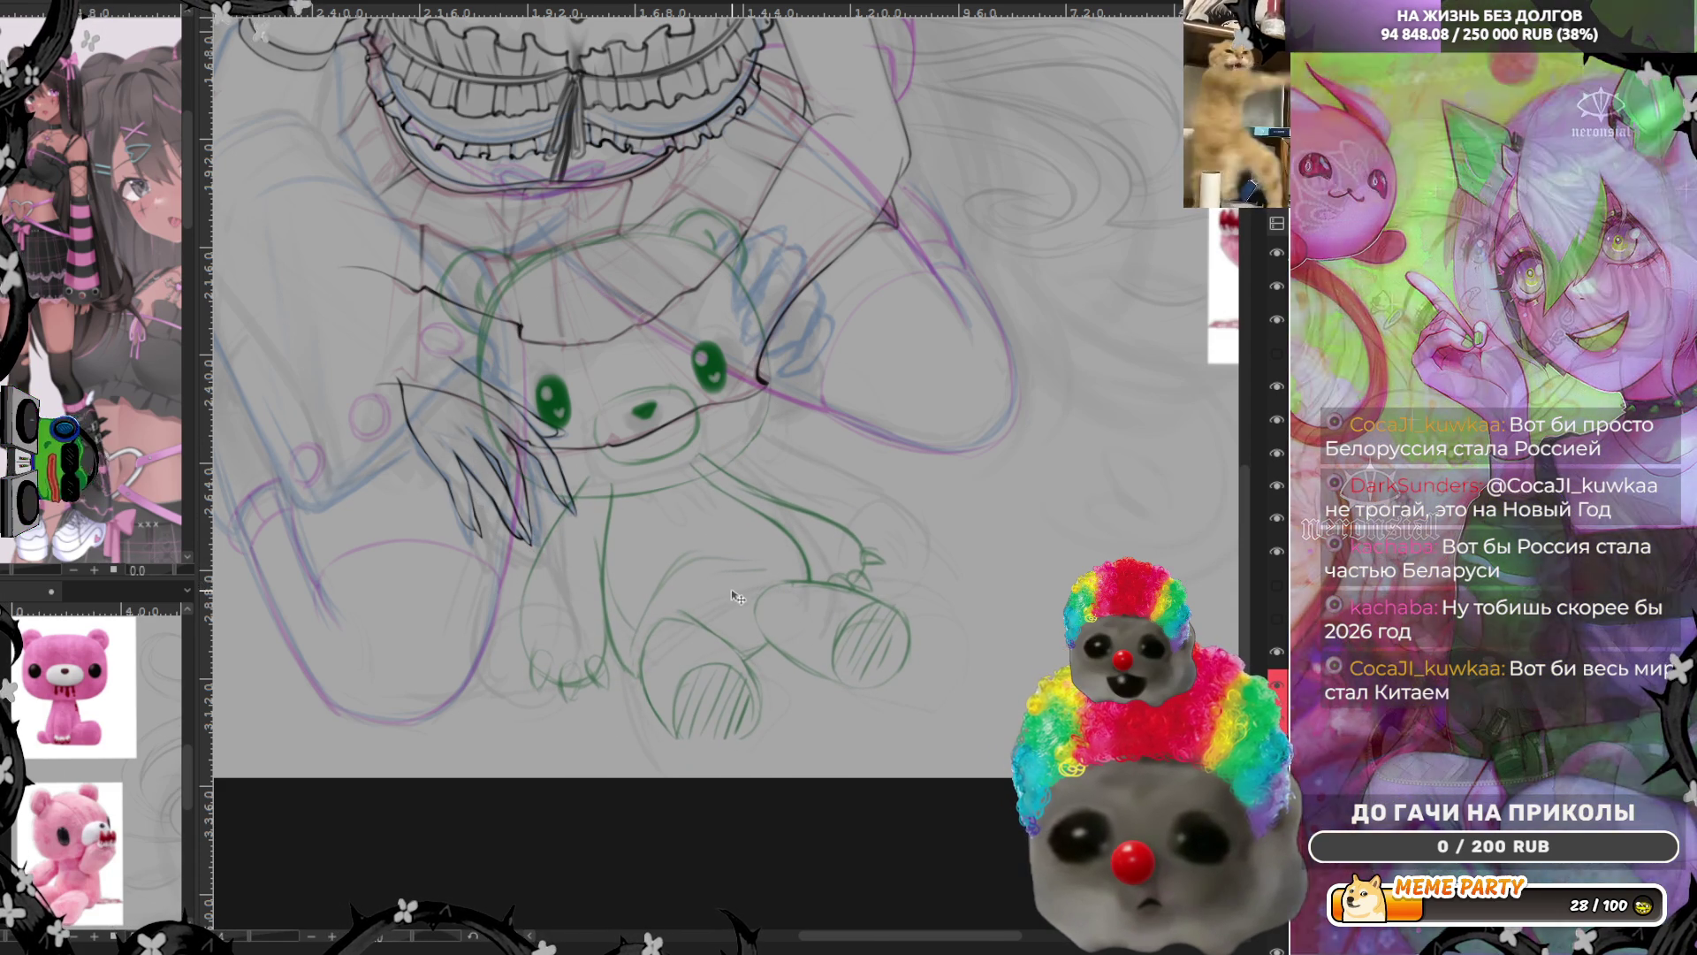
pyautogui.moveTo(723, 568); pyautogui.dragTo(746, 601)
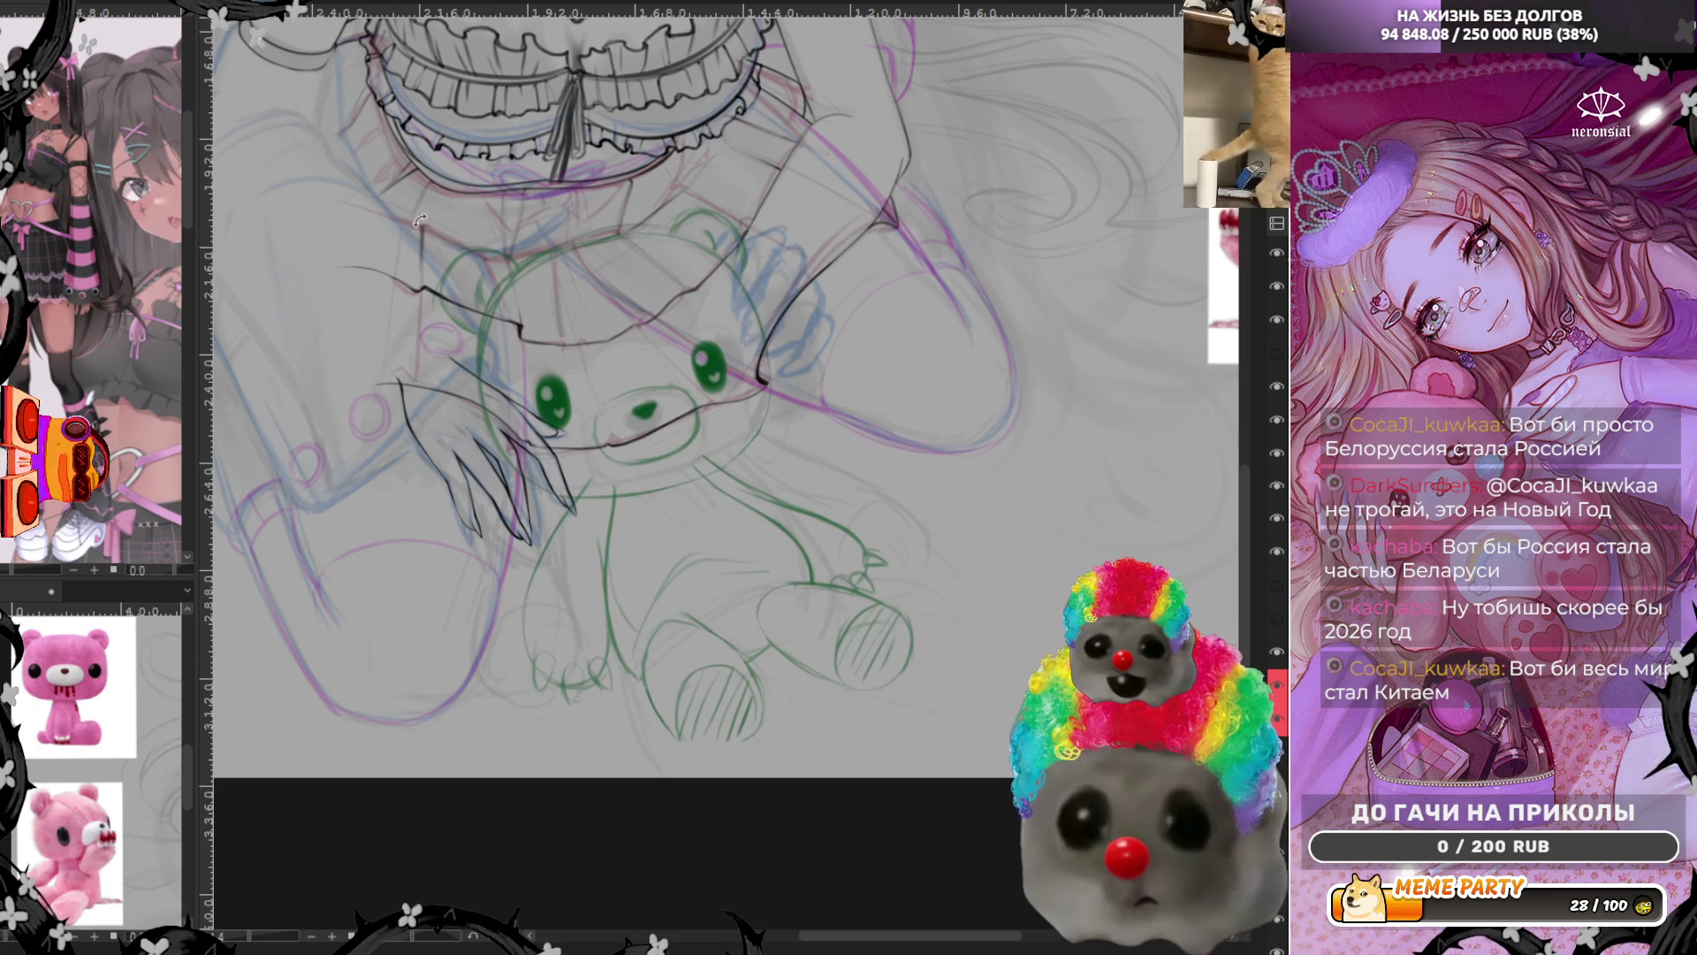
pyautogui.hotkey('ctrl', 't')
pyautogui.moveTo(716, 741); pyautogui.dragTo(717, 774)
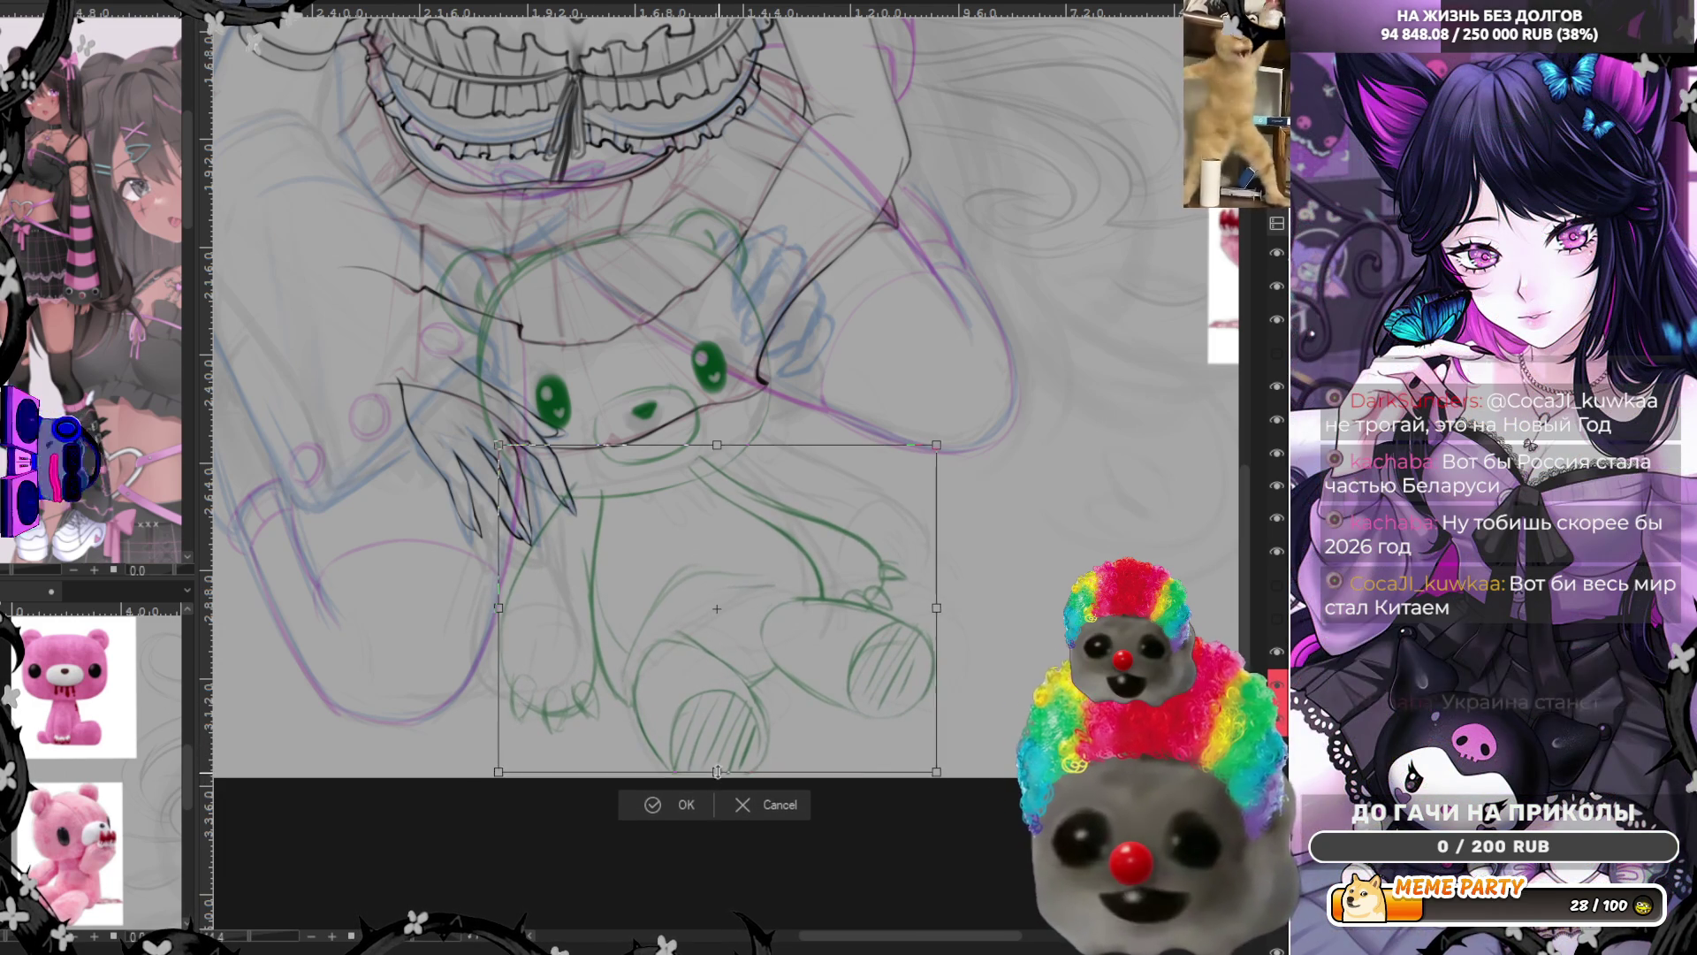
pyautogui.moveTo(716, 776); pyautogui.dragTo(716, 767)
pyautogui.moveTo(712, 676); pyautogui.dragTo(718, 677)
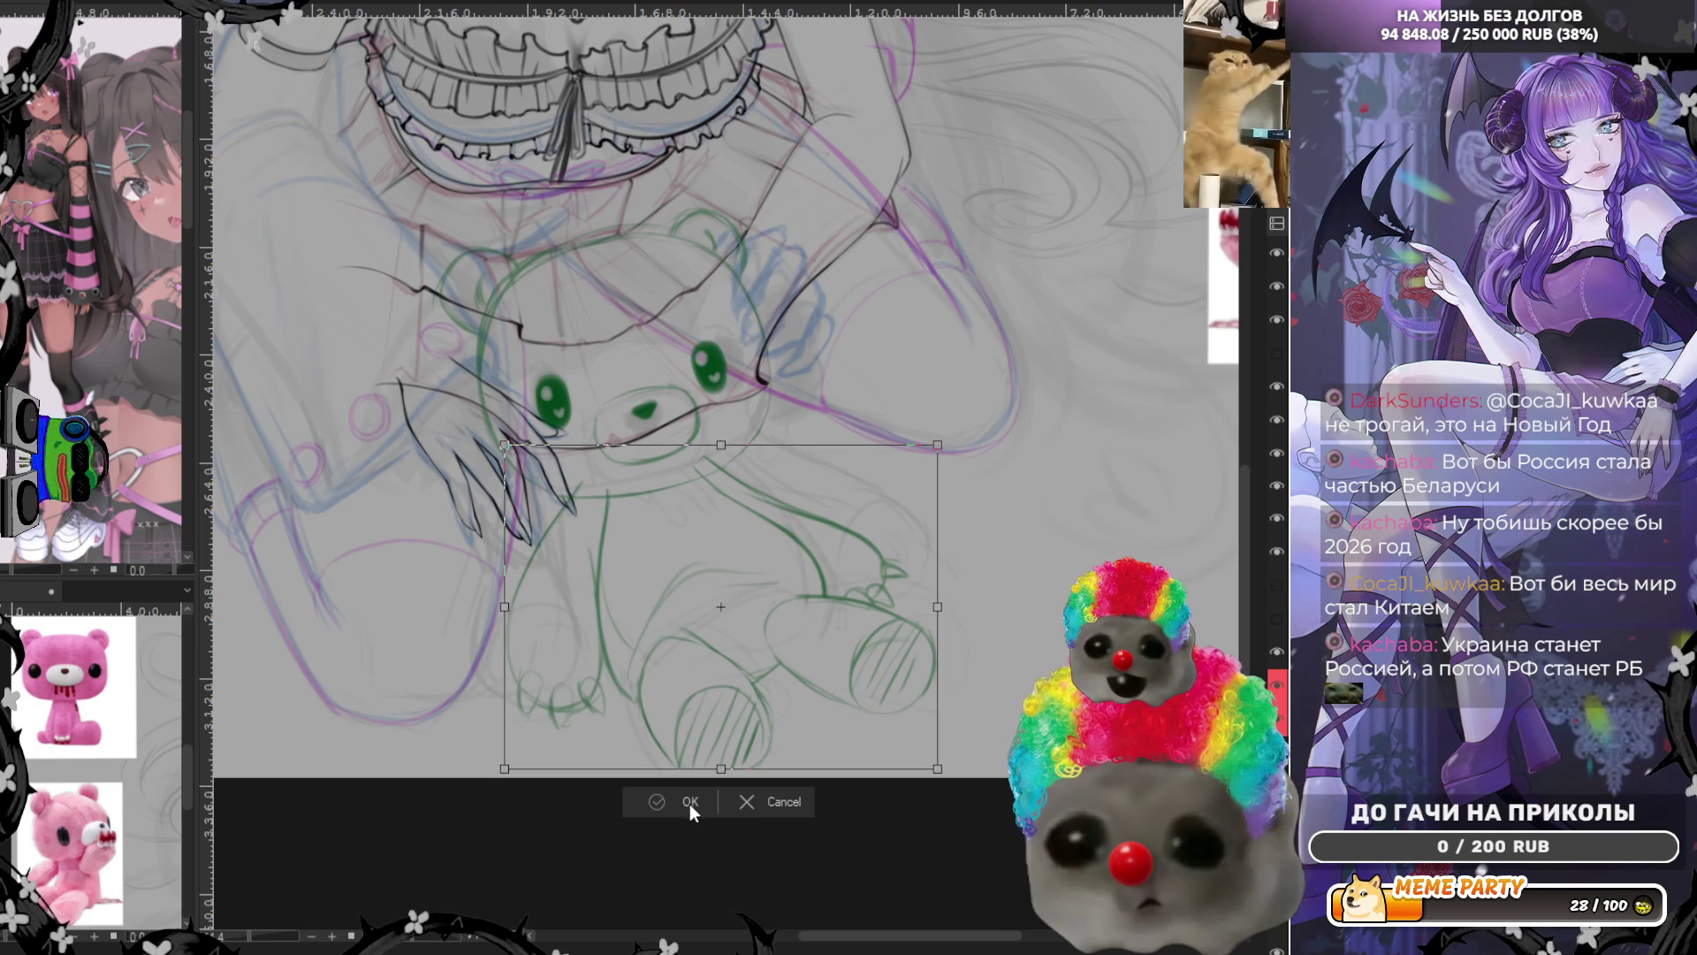
pyautogui.click(687, 801)
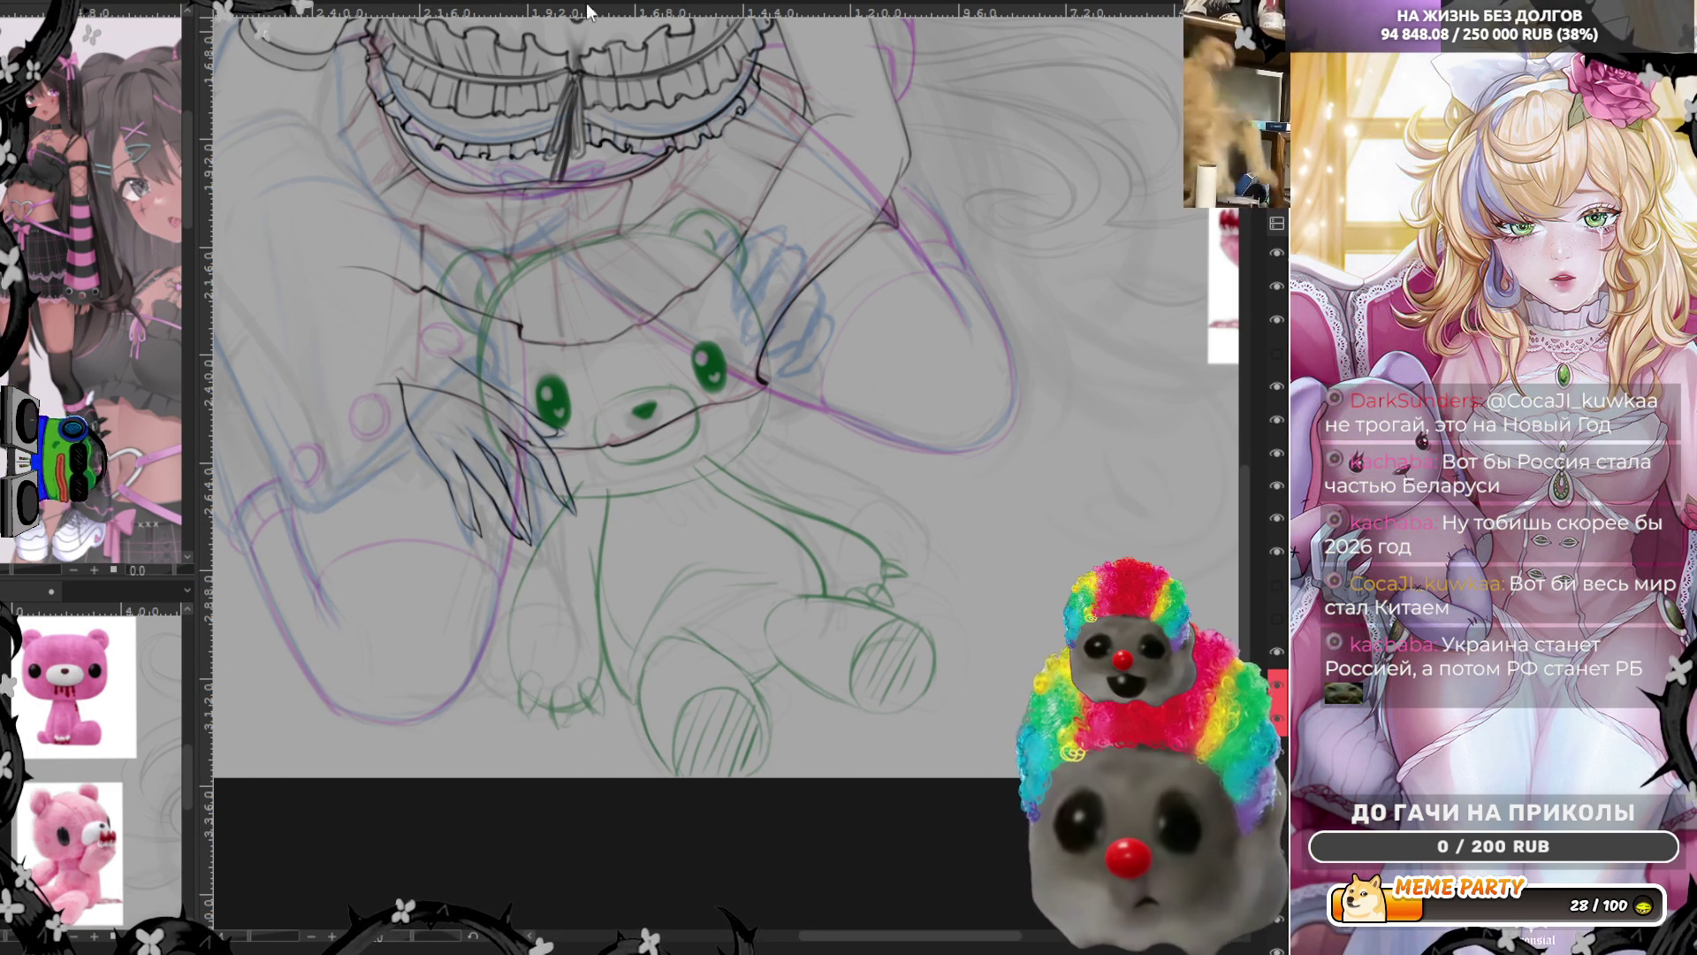
pyautogui.press('m')
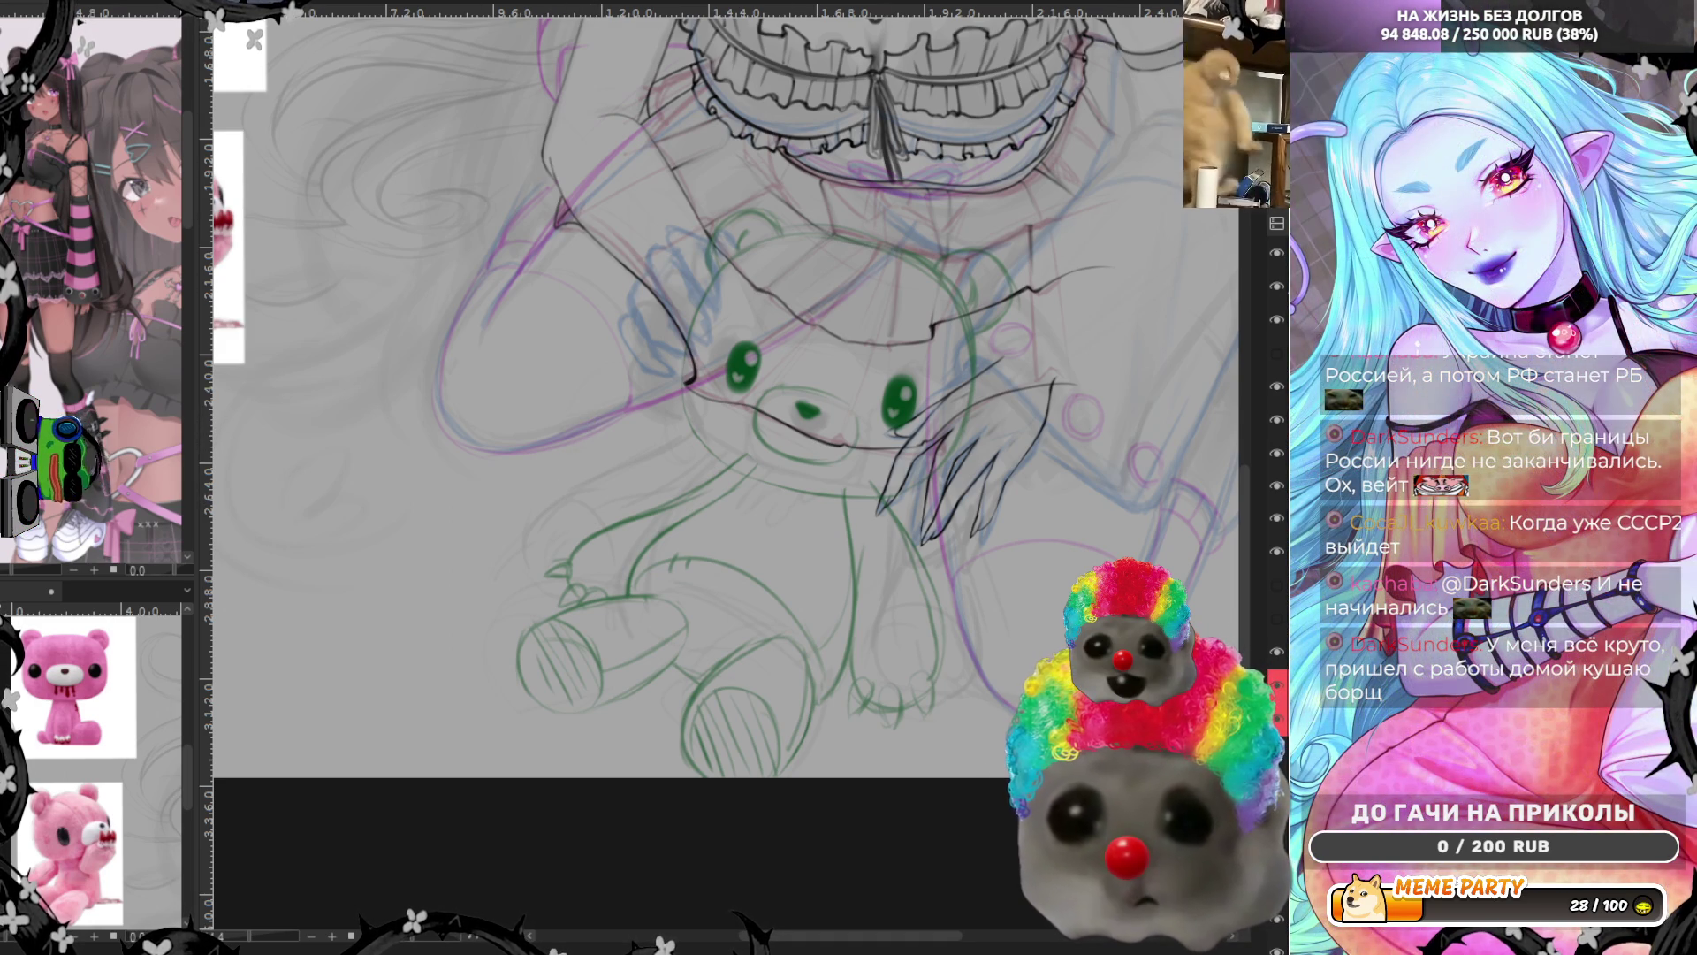
# Rotate and shift the bear sketch against the hand, undo a stray stroke, and unmirror the view
pyautogui.hotkey('ctrl', 't')
pyautogui.moveTo(809, 511)
pyautogui.mouseDown()
pyautogui.moveTo(866, 489)
pyautogui.moveTo(879, 457)
pyautogui.mouseUp()
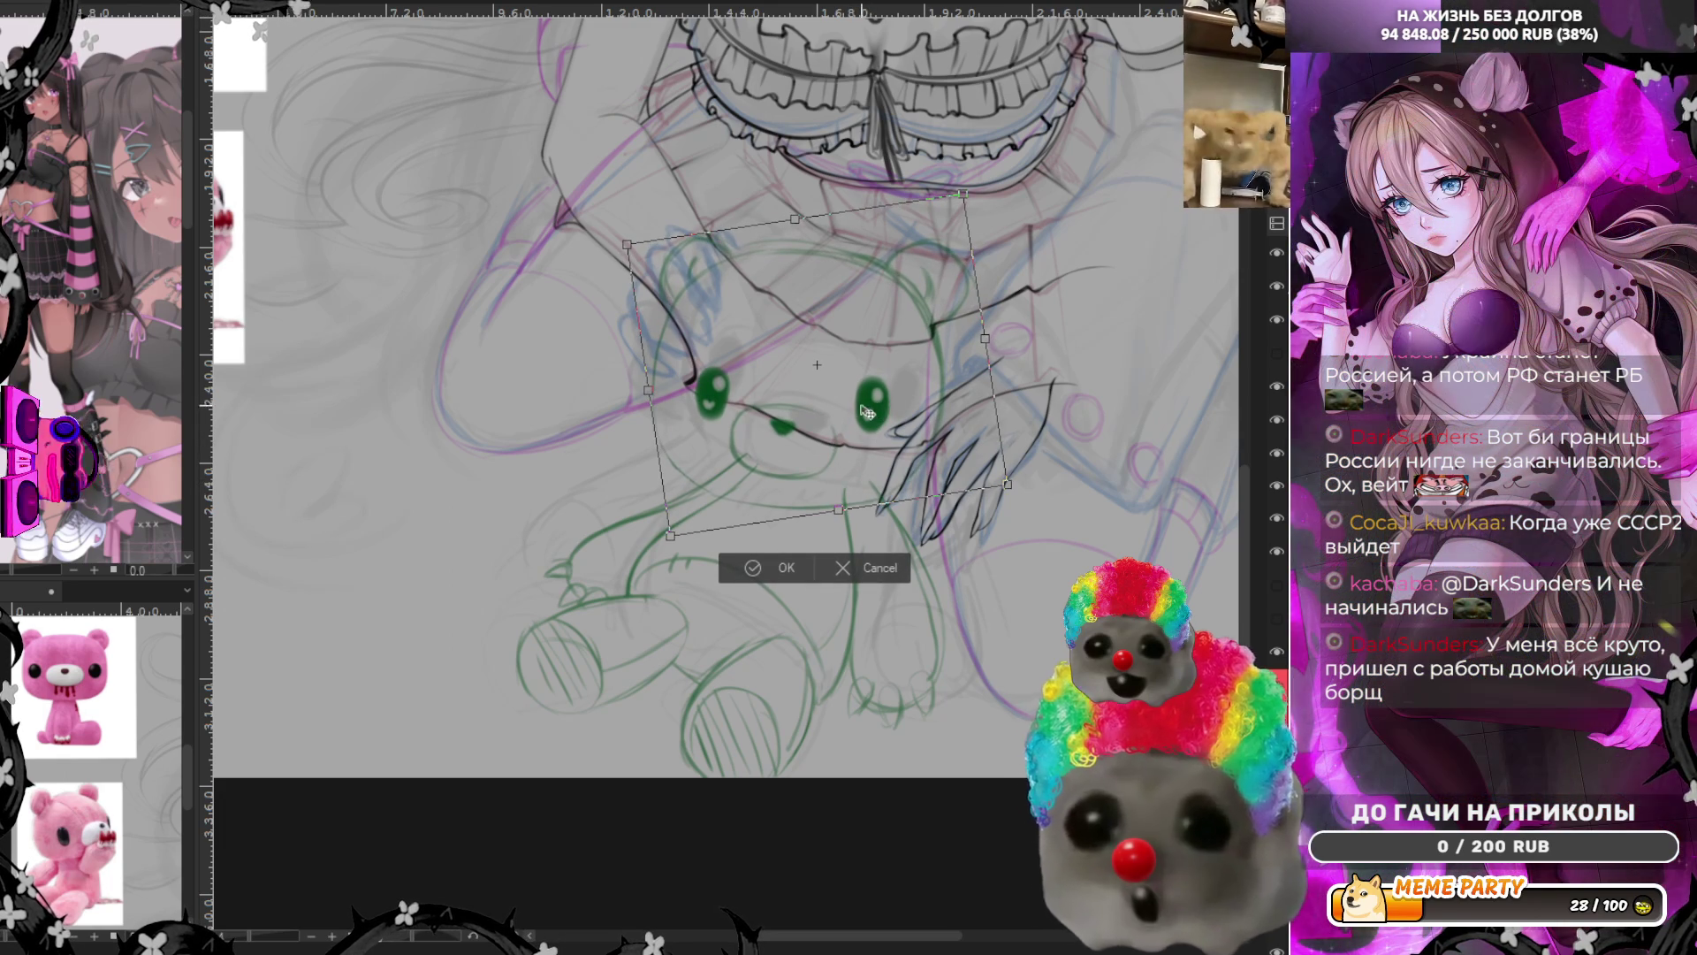
pyautogui.moveTo(1095, 339); pyautogui.dragTo(992, 393)
pyautogui.moveTo(872, 391); pyautogui.dragTo(874, 432)
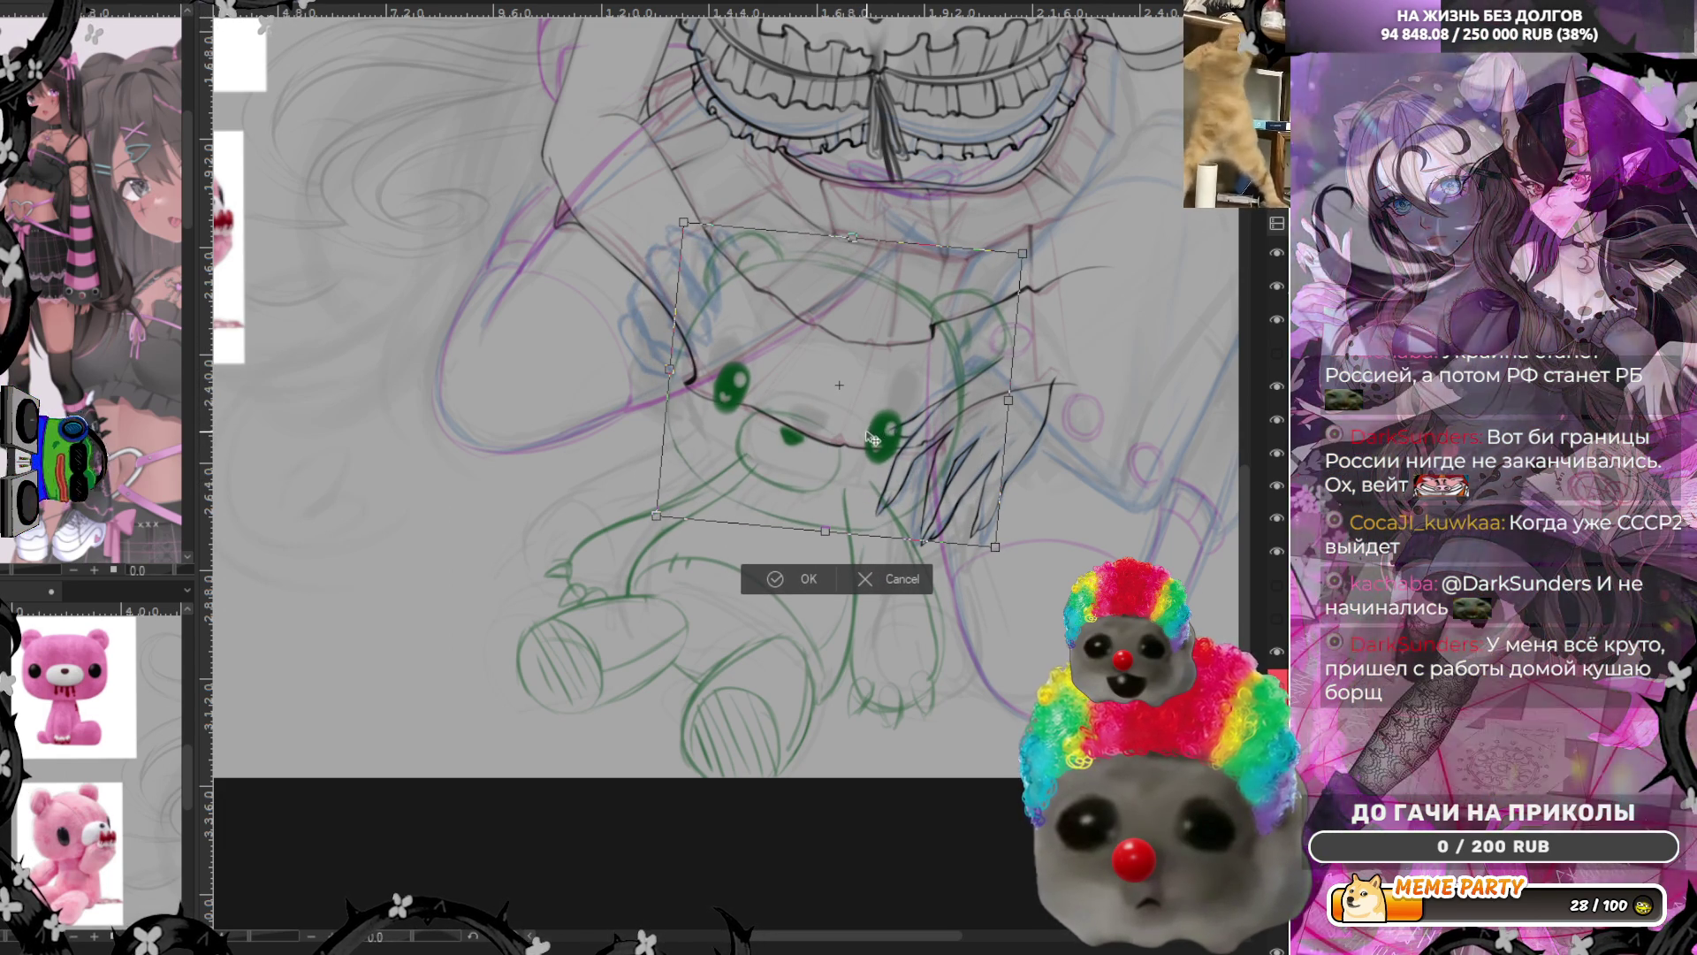
pyautogui.press('Return')
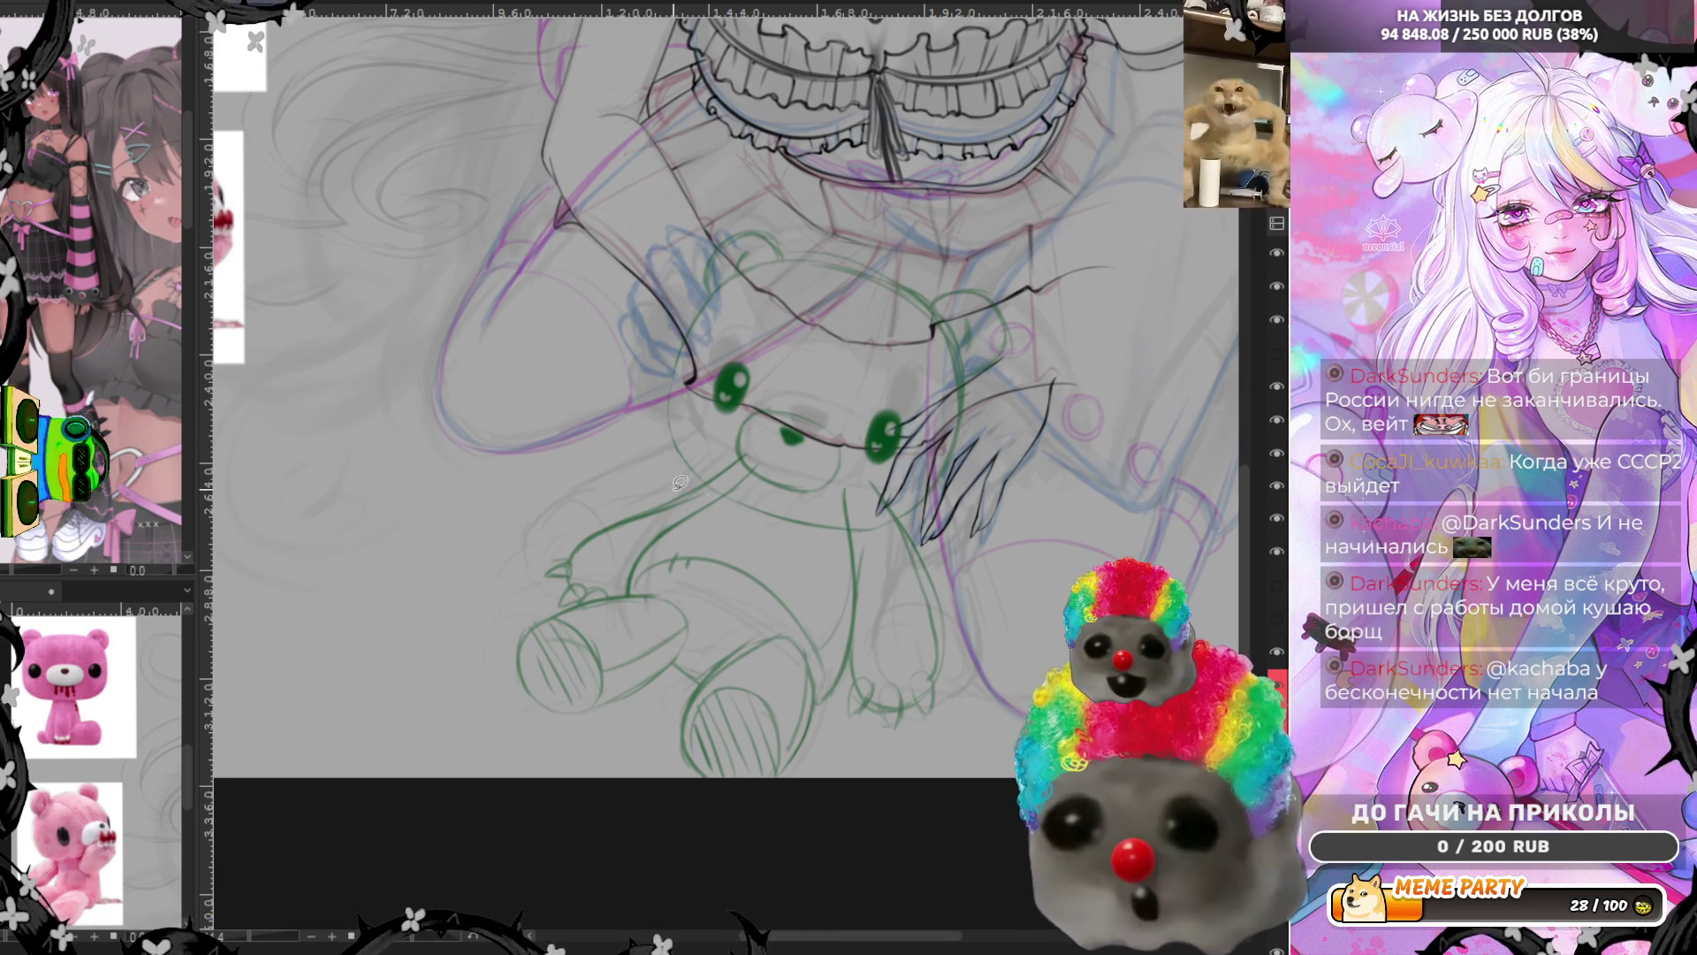
pyautogui.moveTo(703, 476); pyautogui.dragTo(816, 517)
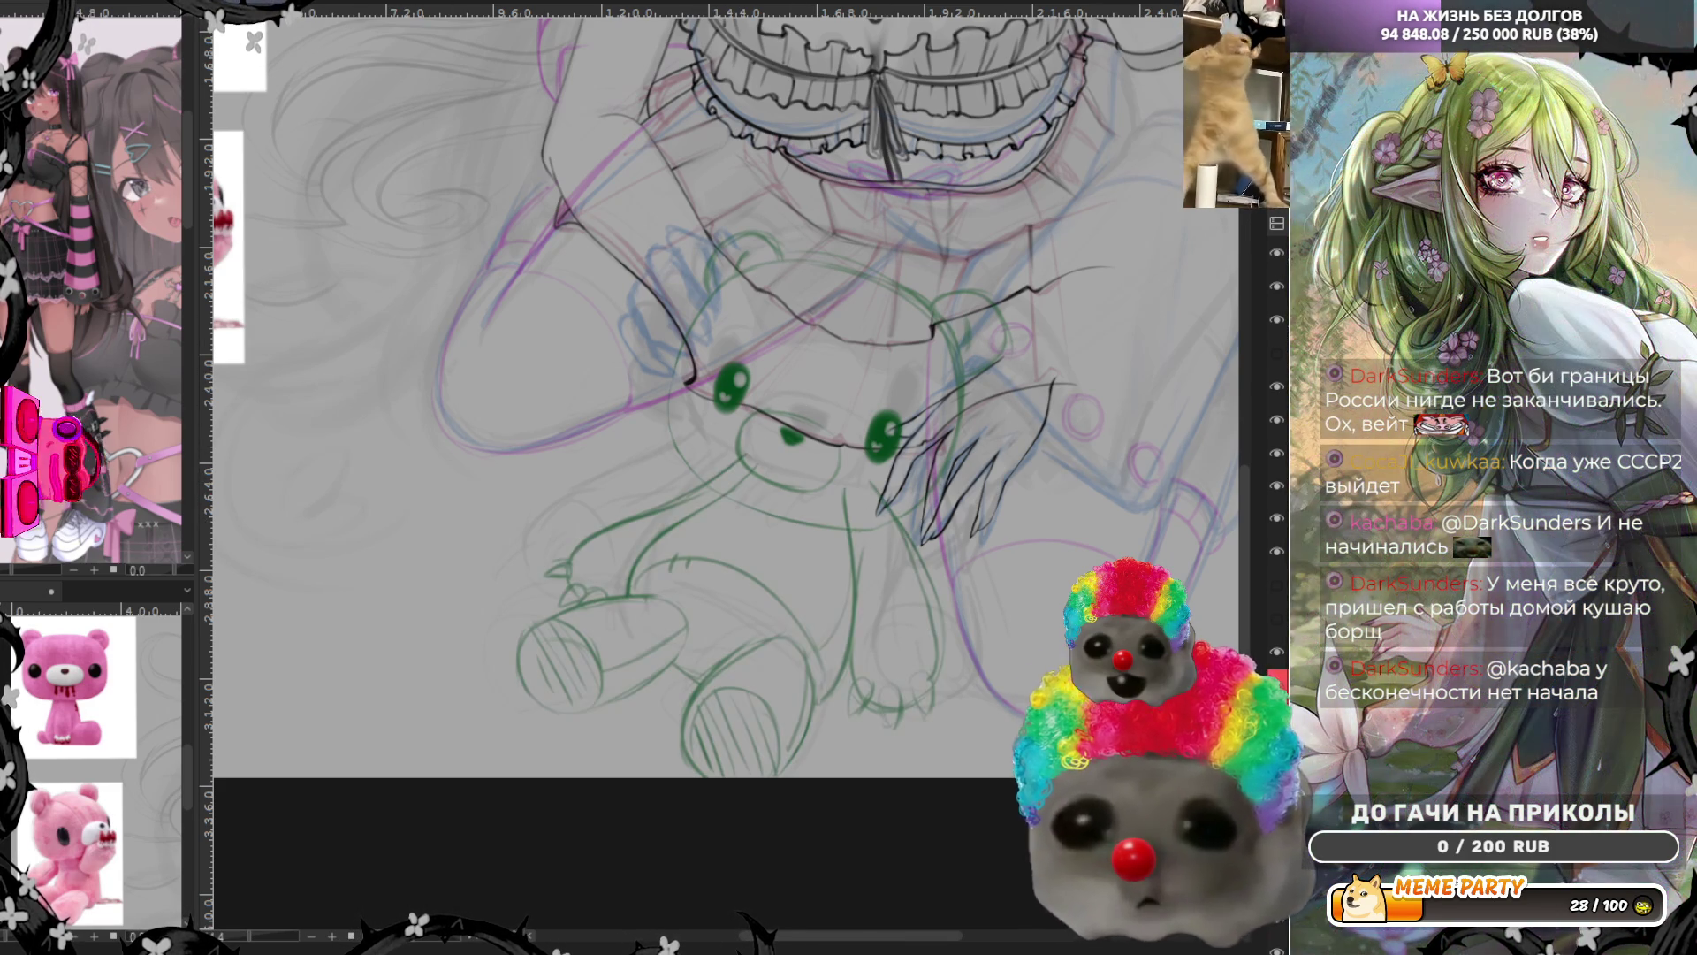
pyautogui.hotkey('ctrl', 'z')
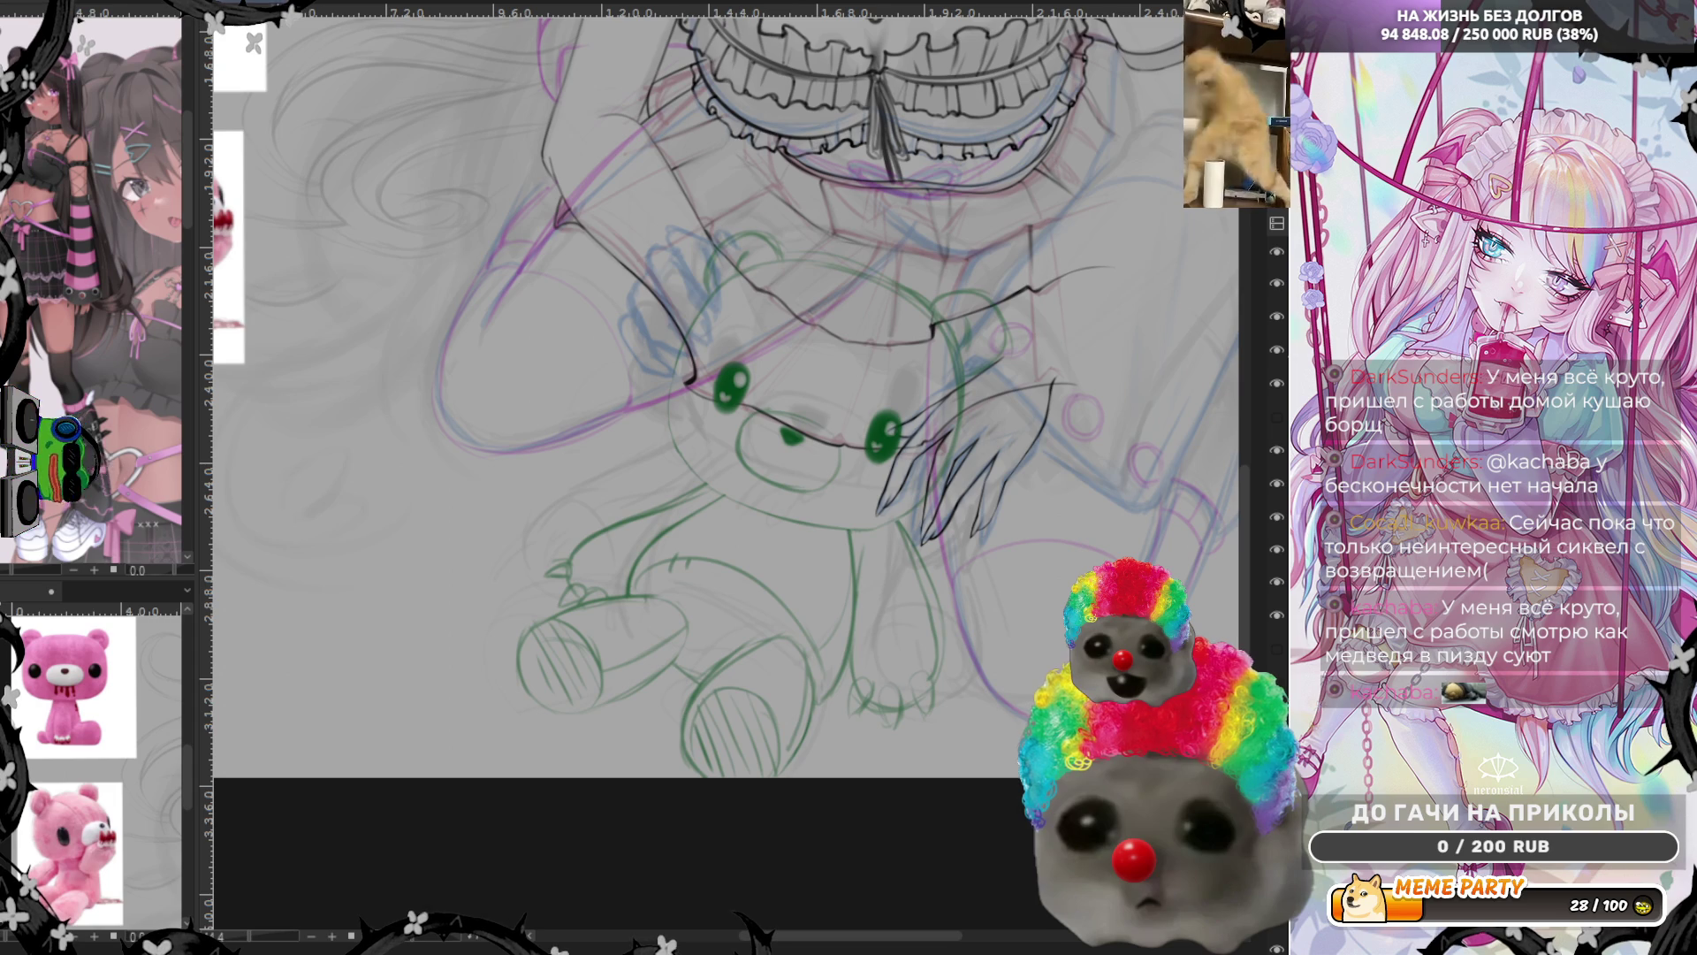
pyautogui.press('h')
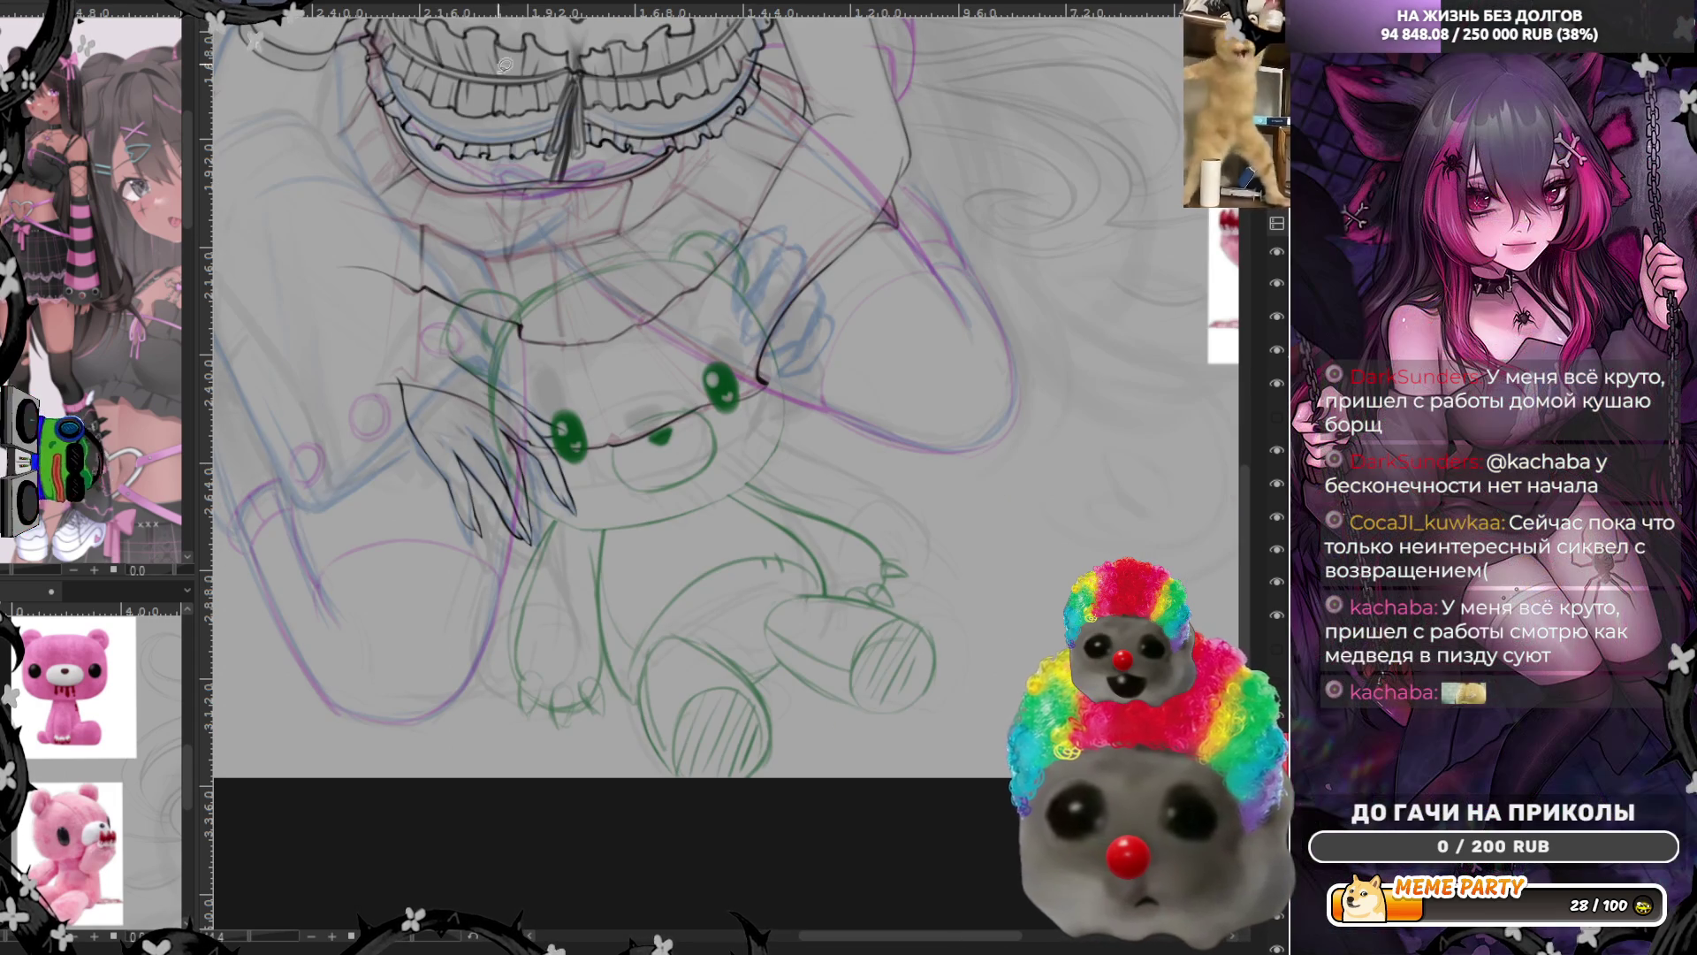
# Nudge the bear sketch slightly right and pan to frame the whole figure
pyautogui.moveTo(745, 504); pyautogui.dragTo(754, 499)
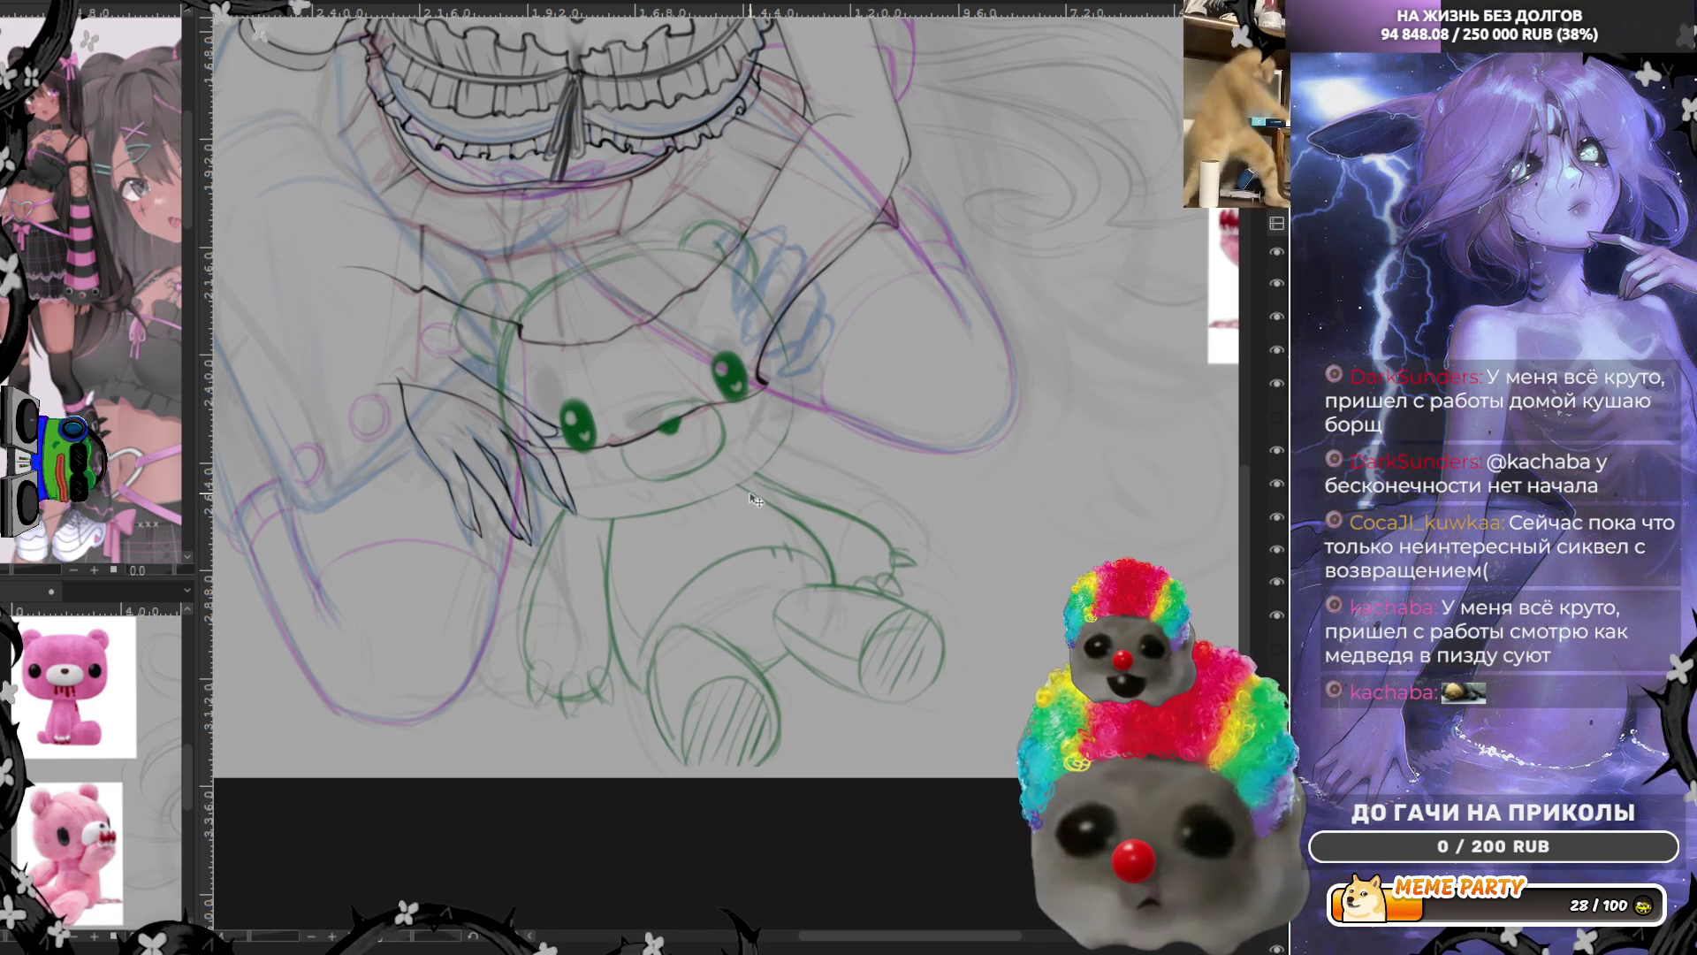
pyautogui.scroll(-1, 825, 720)
pyautogui.scroll(-1, 825, 720)
pyautogui.moveTo(653, 240); pyautogui.dragTo(596, 216)
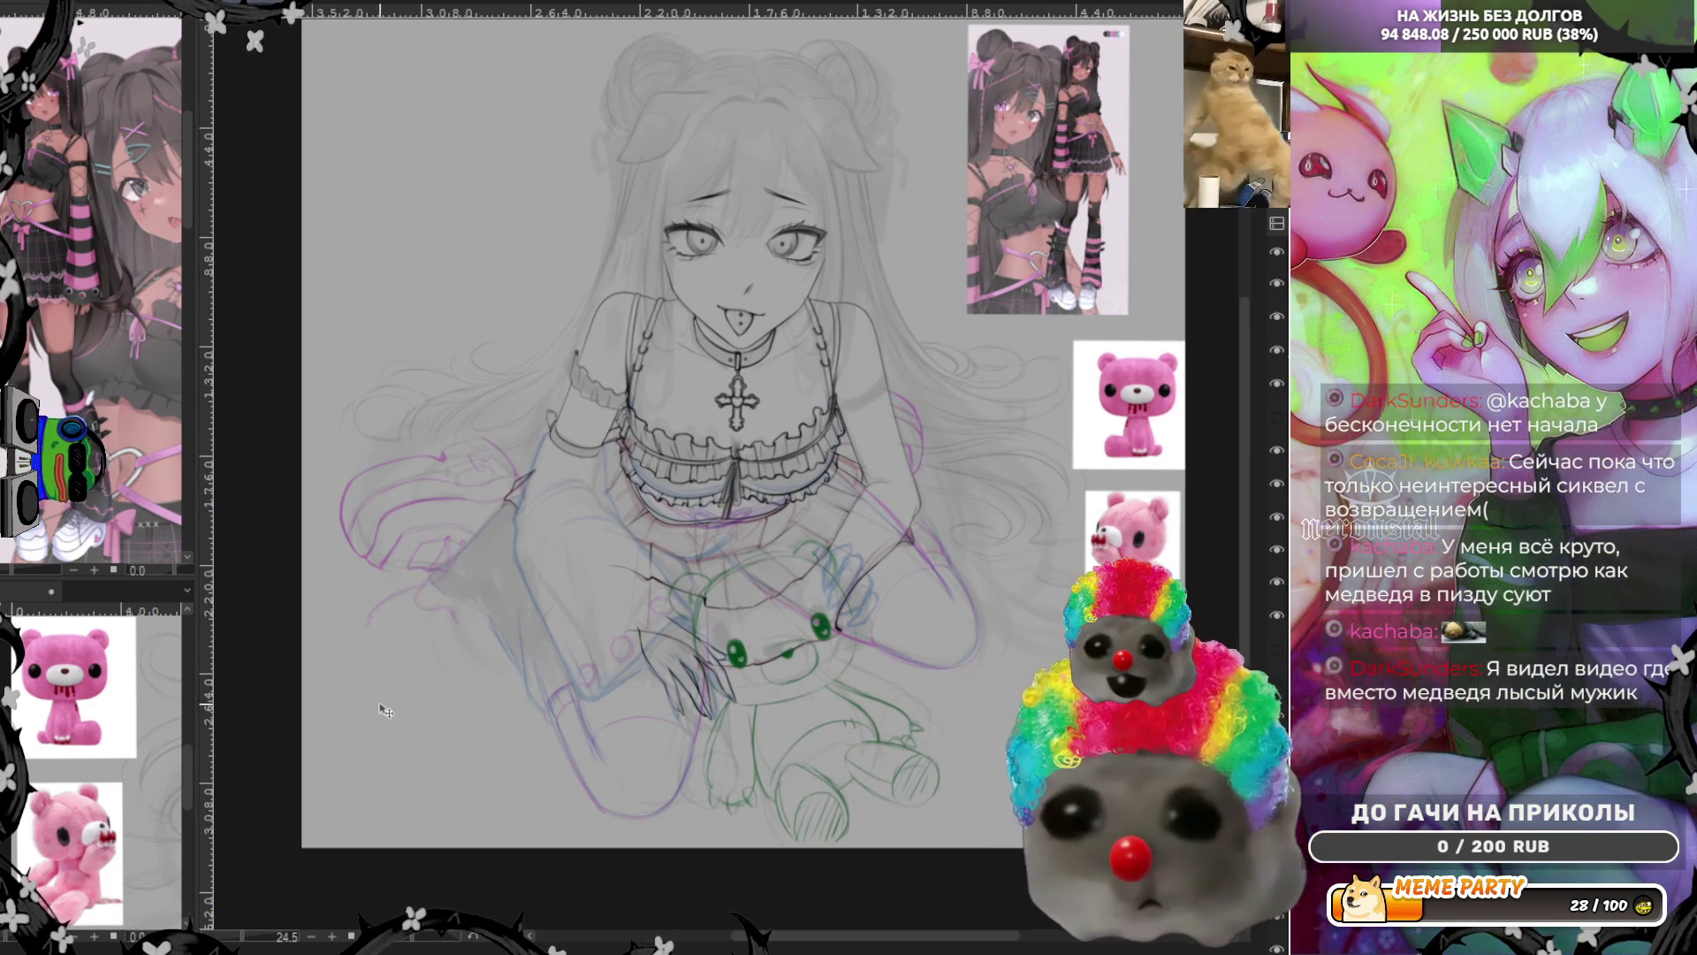
pyautogui.scroll(2, 481, 589)
pyautogui.scroll(1, 763, 327)
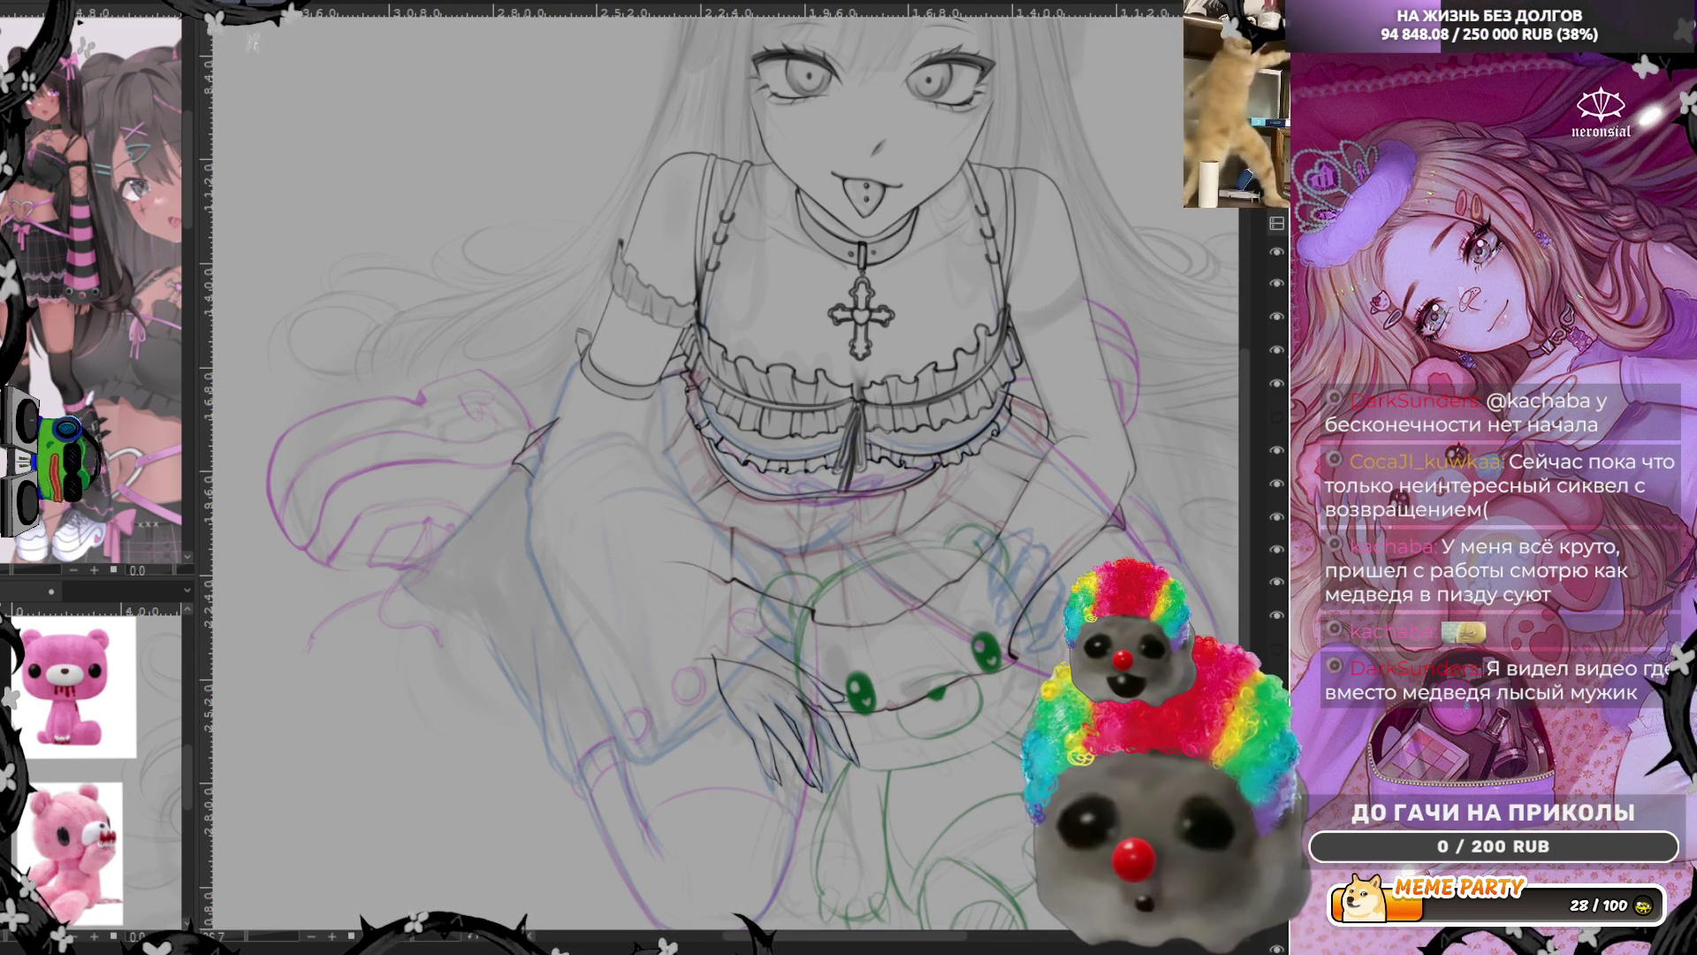
pyautogui.scroll(1, 423, 462)
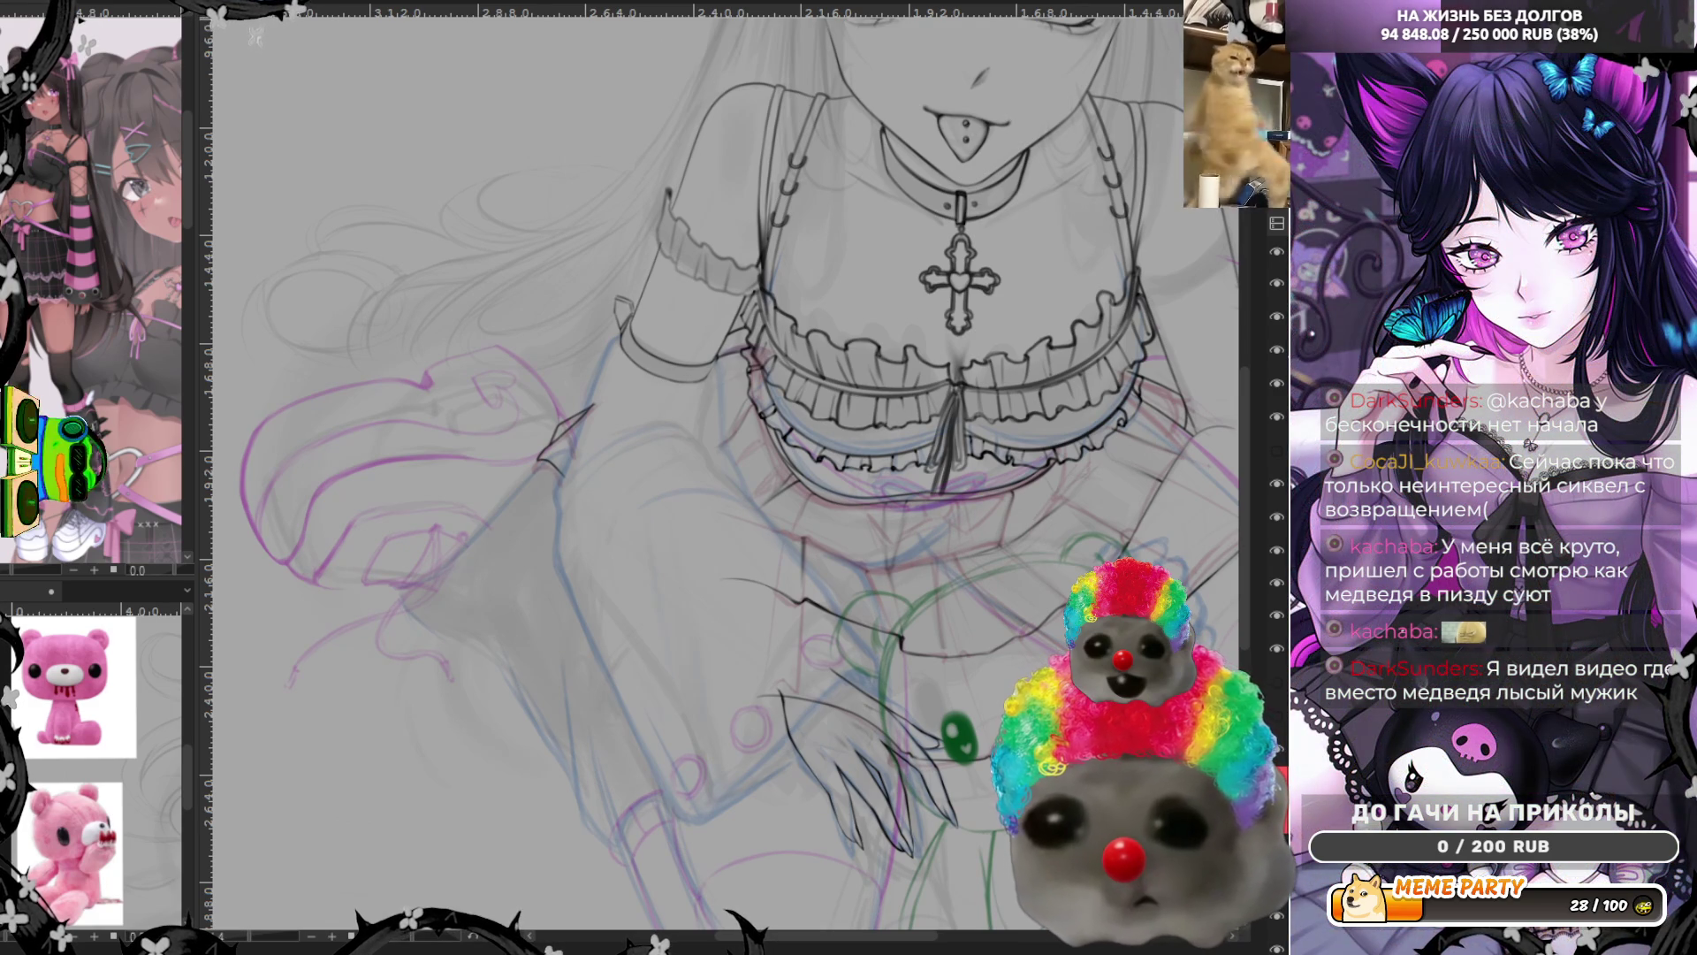
pyautogui.scroll(2, 751, 386)
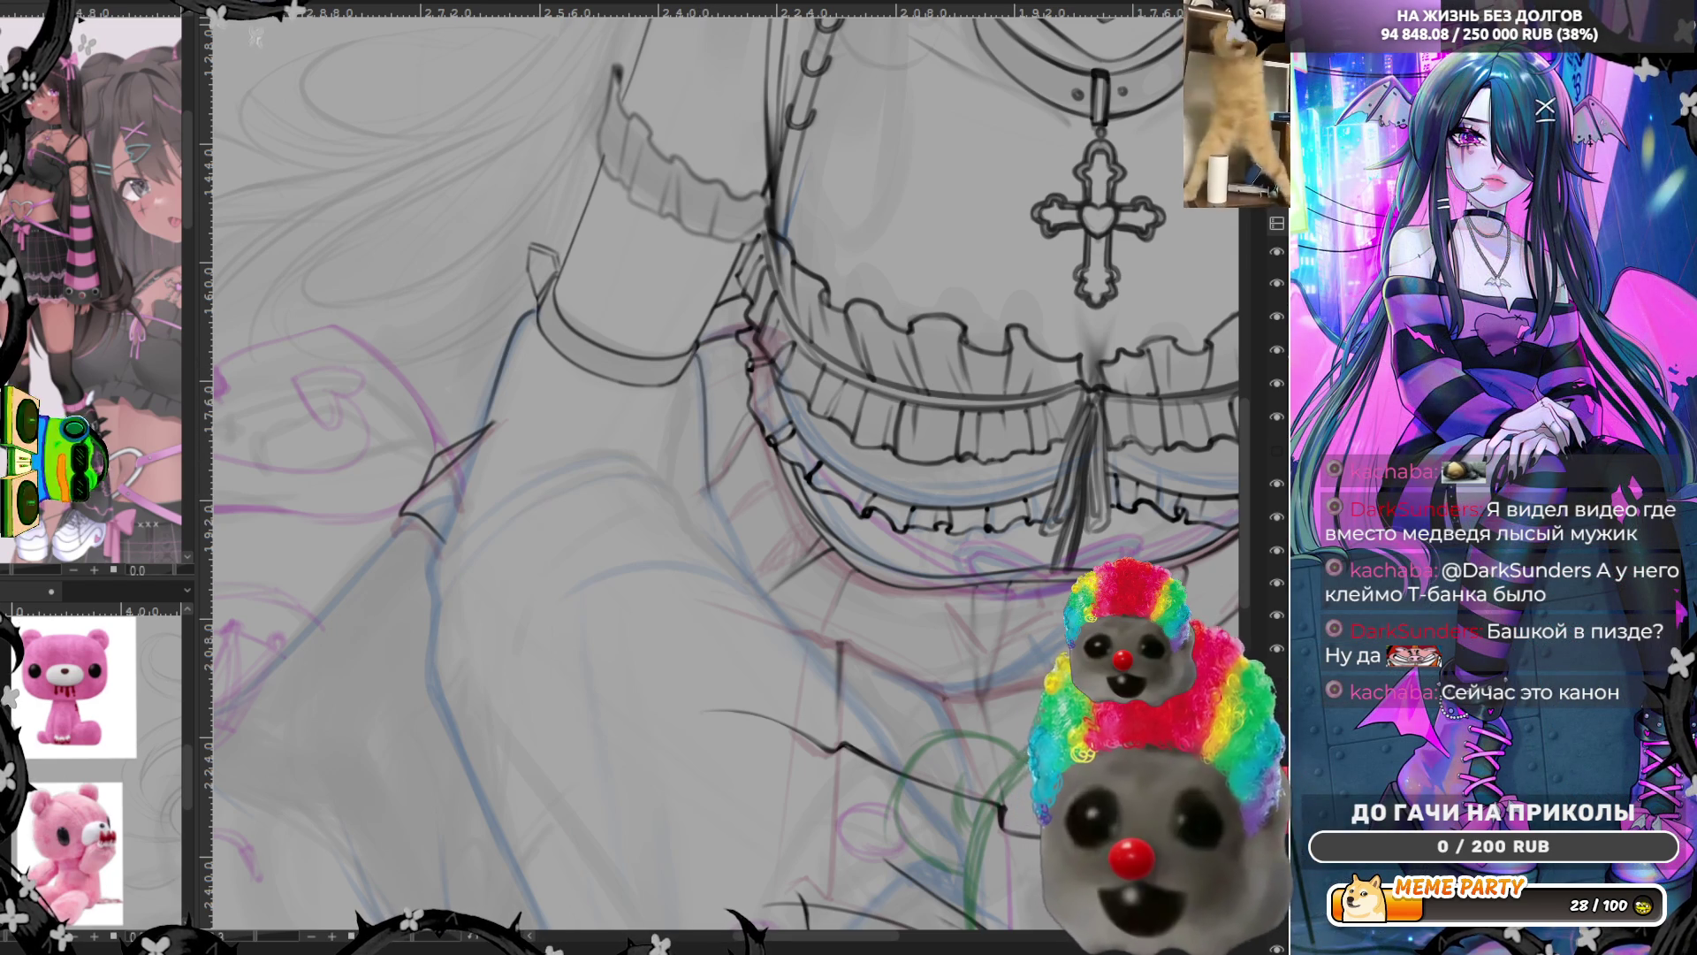
# Mirror the canvas view to inspect the inked frilly top
pyautogui.press('m')
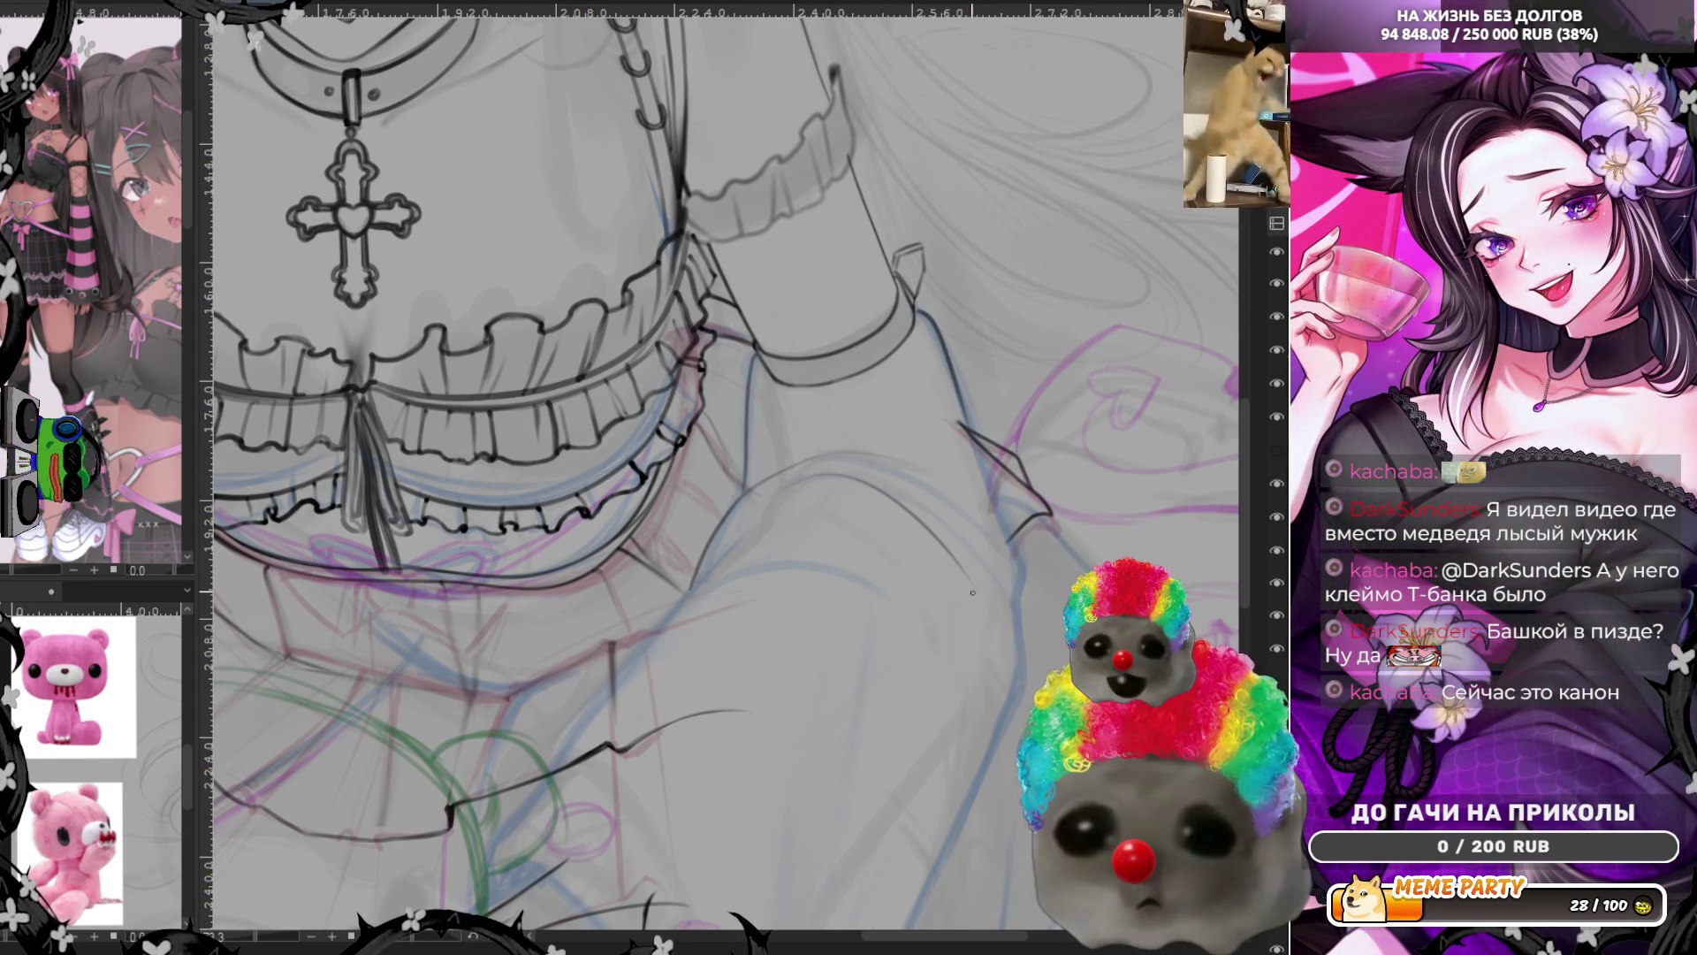
pyautogui.scroll(-3, 1254, 442)
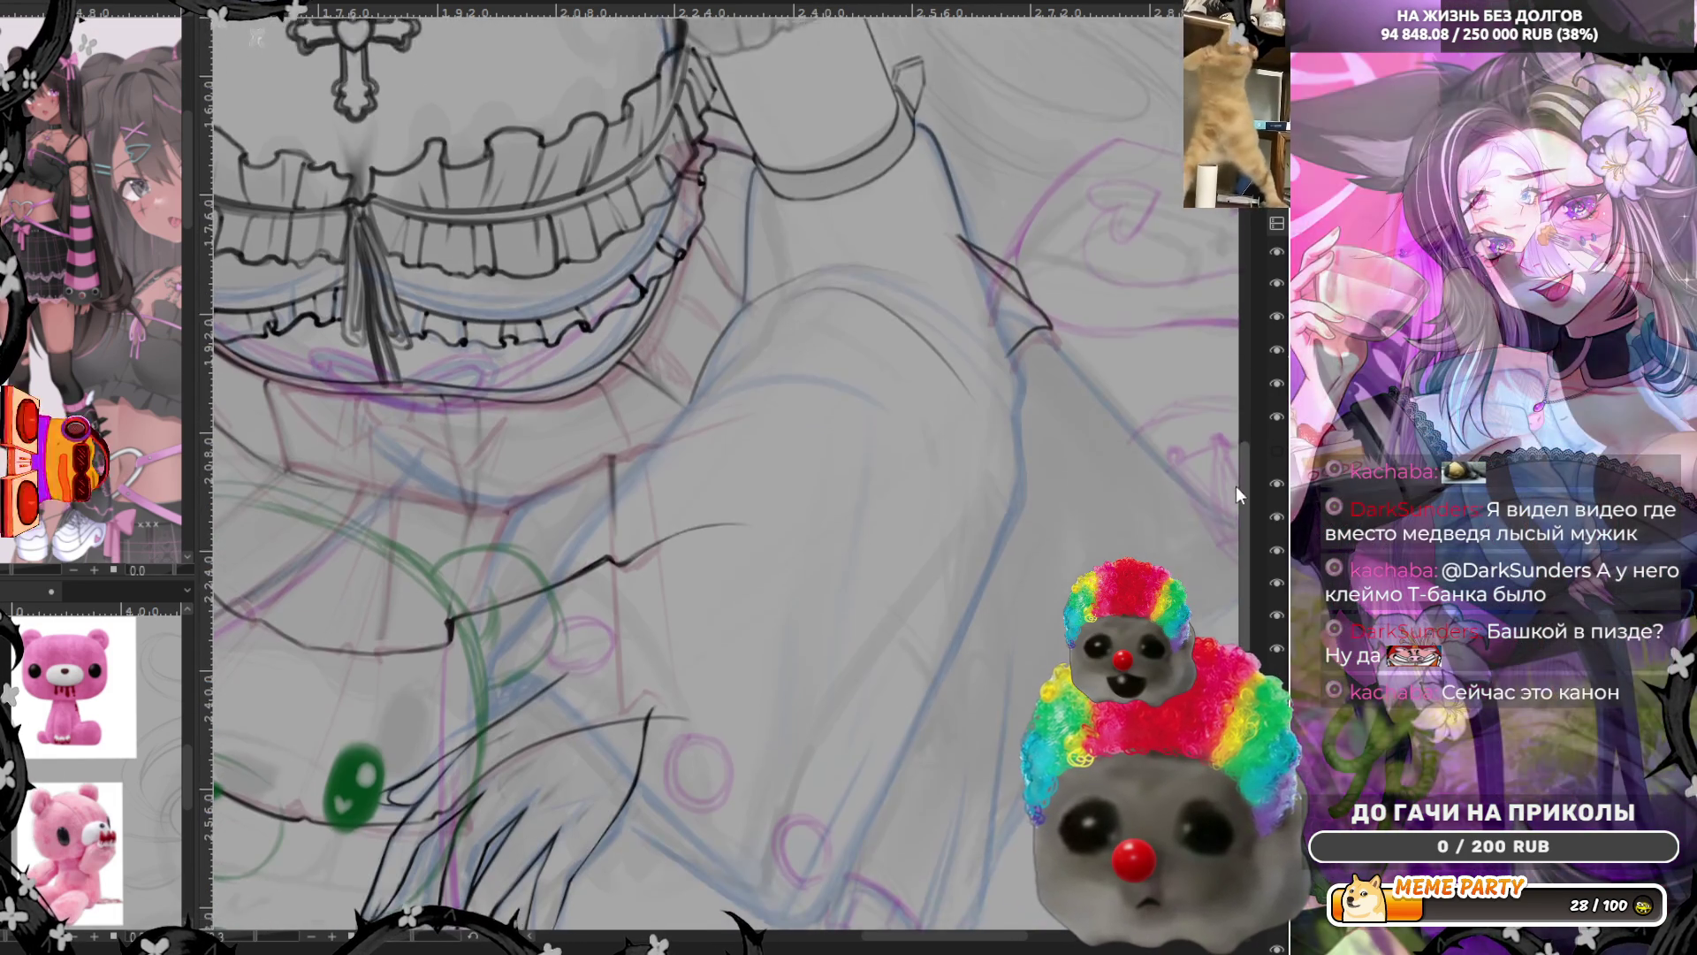
pyautogui.scroll(-2, 1235, 485)
pyautogui.scroll(-1, 1225, 519)
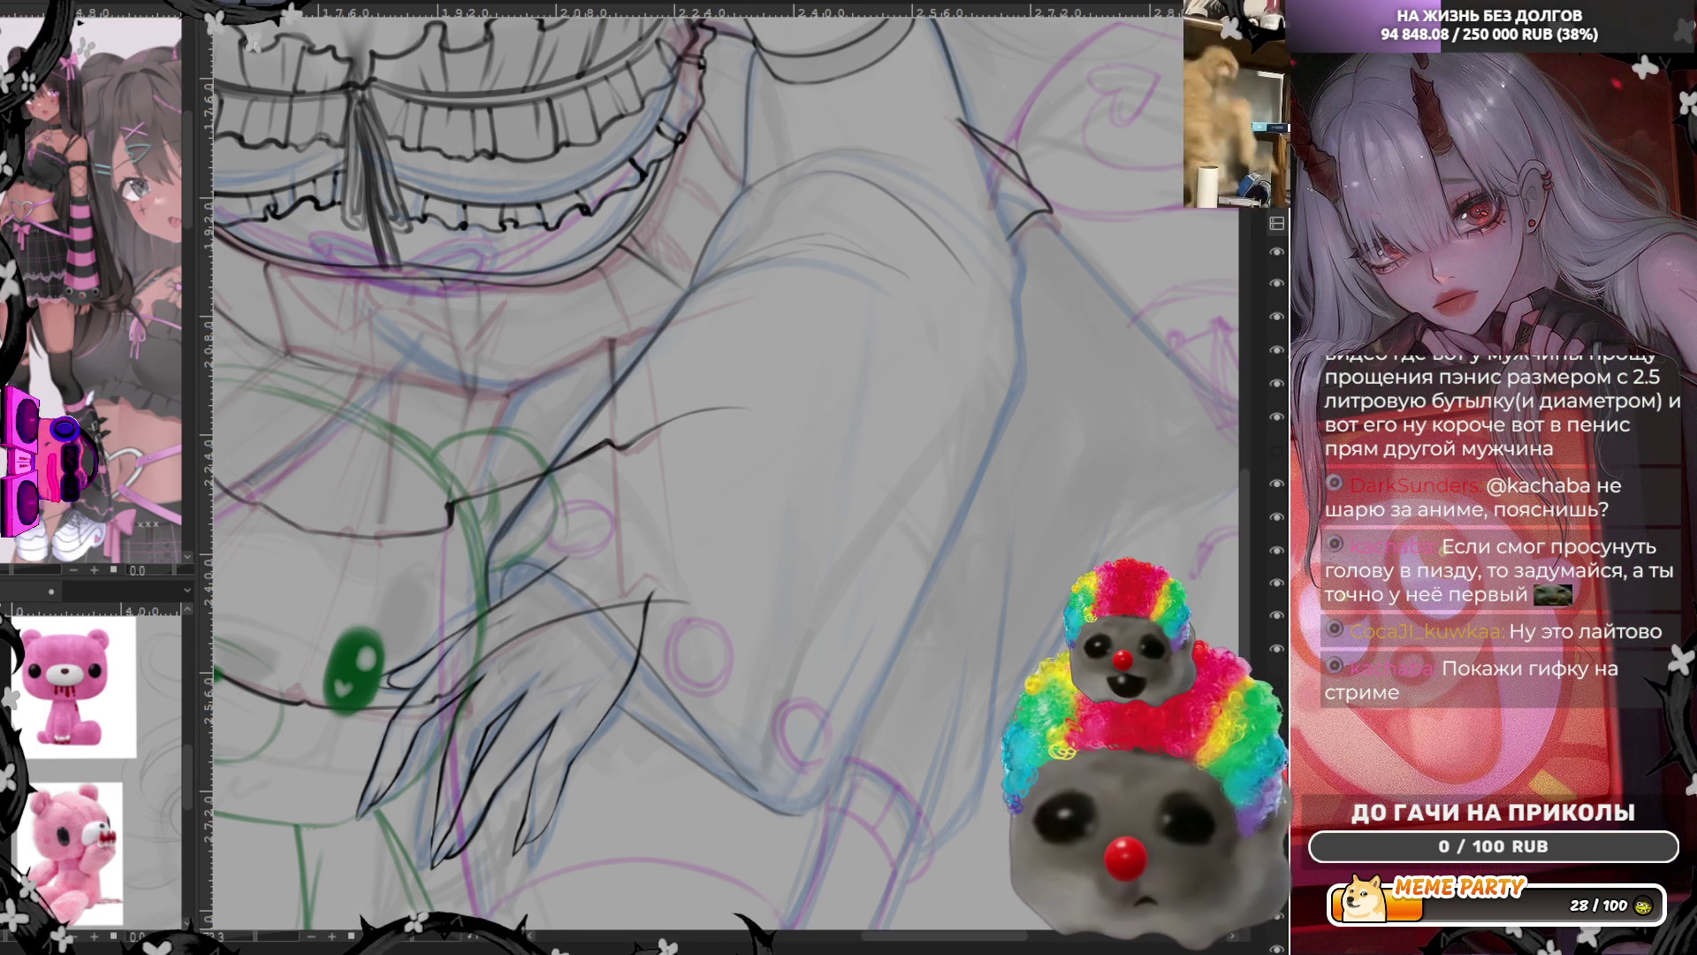
# Sketch a light stroke along the arm and mirror the view to check it
pyautogui.moveTo(498, 551); pyautogui.dragTo(685, 314)
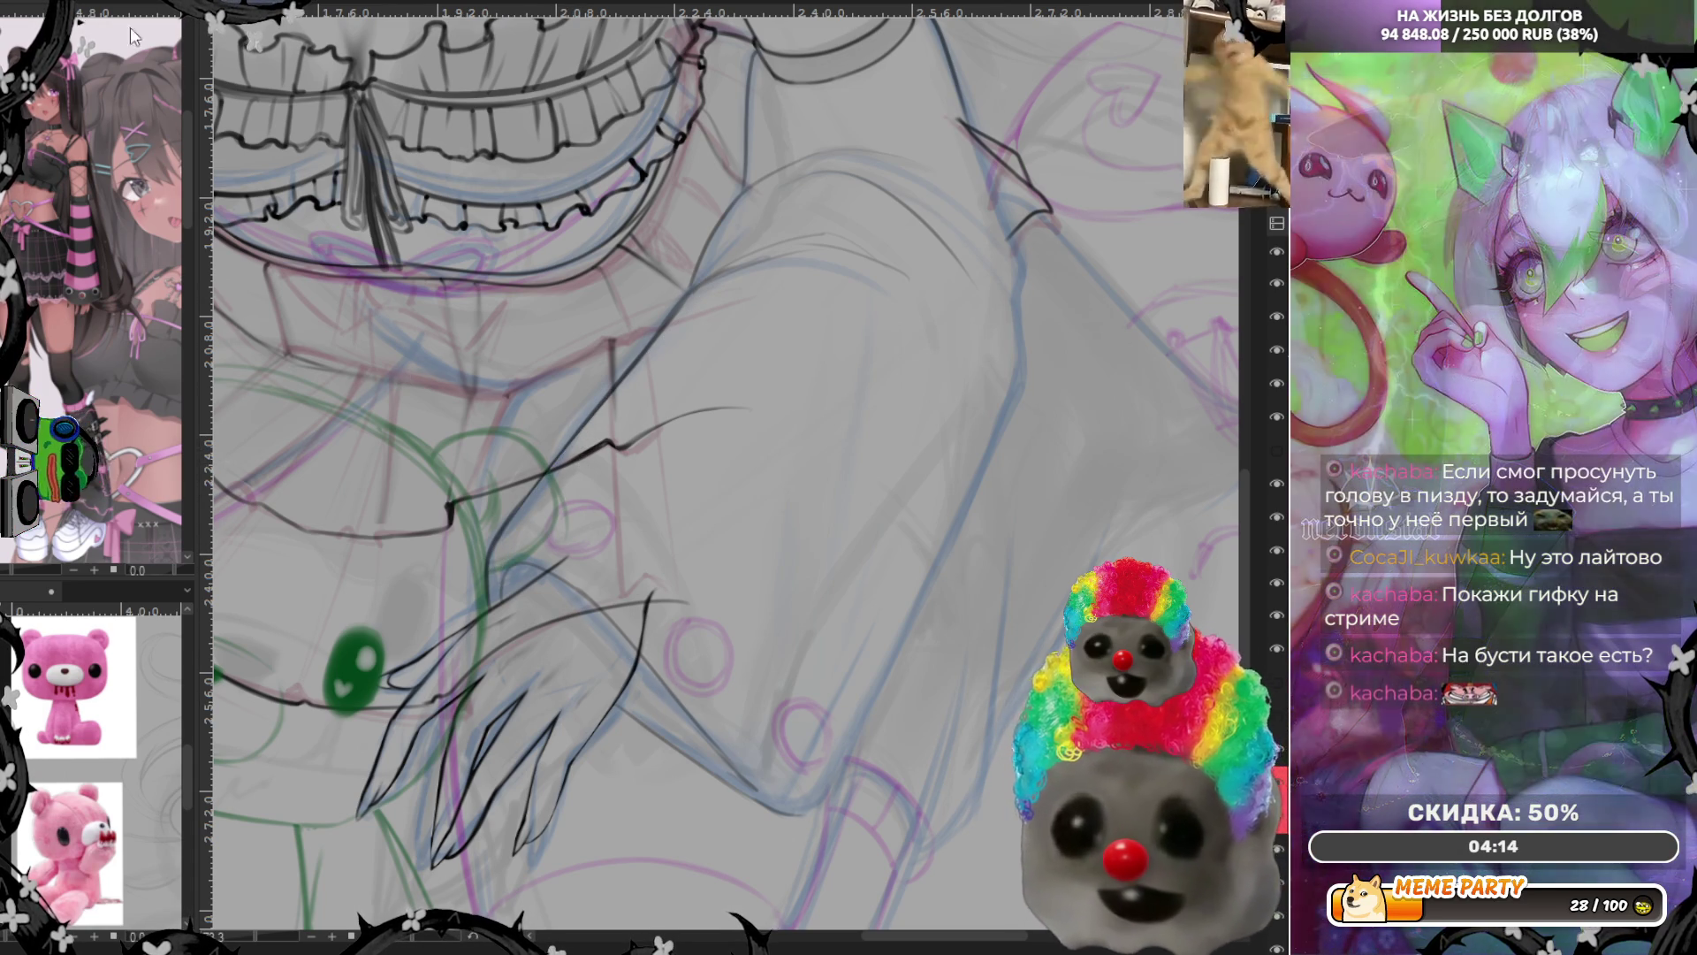
pyautogui.press('m')
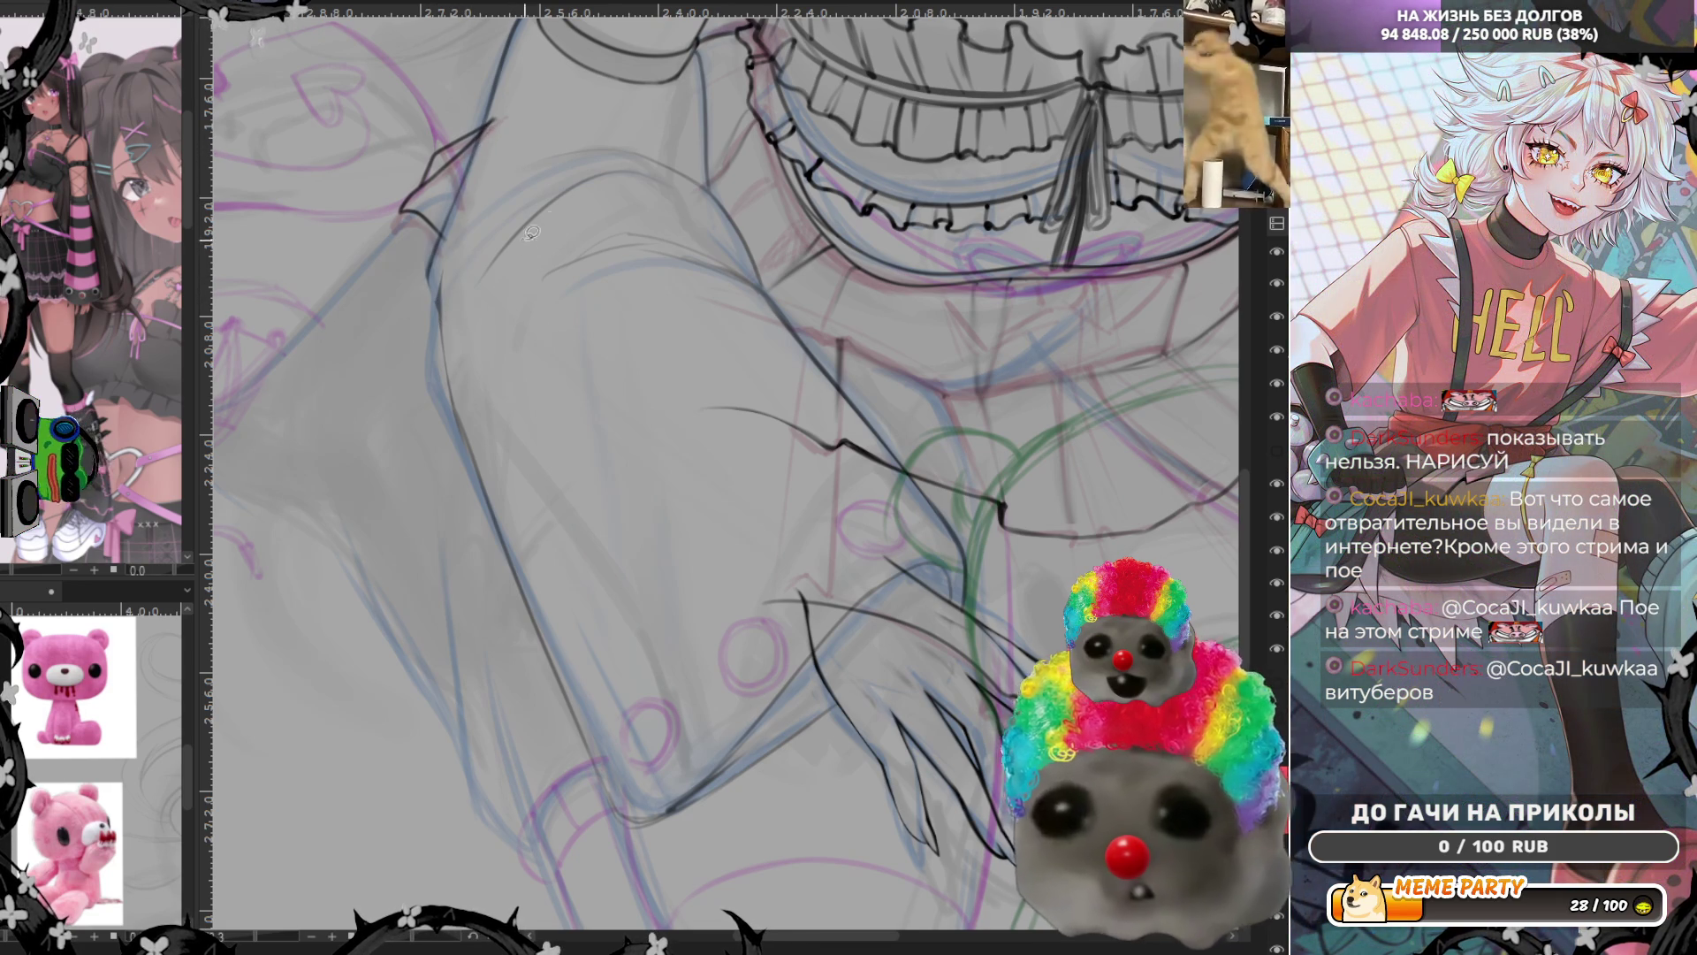
# Ink thin lines along the upper-arm contour below the frilly top, redrawing one
pyautogui.moveTo(514, 285); pyautogui.dragTo(633, 240)
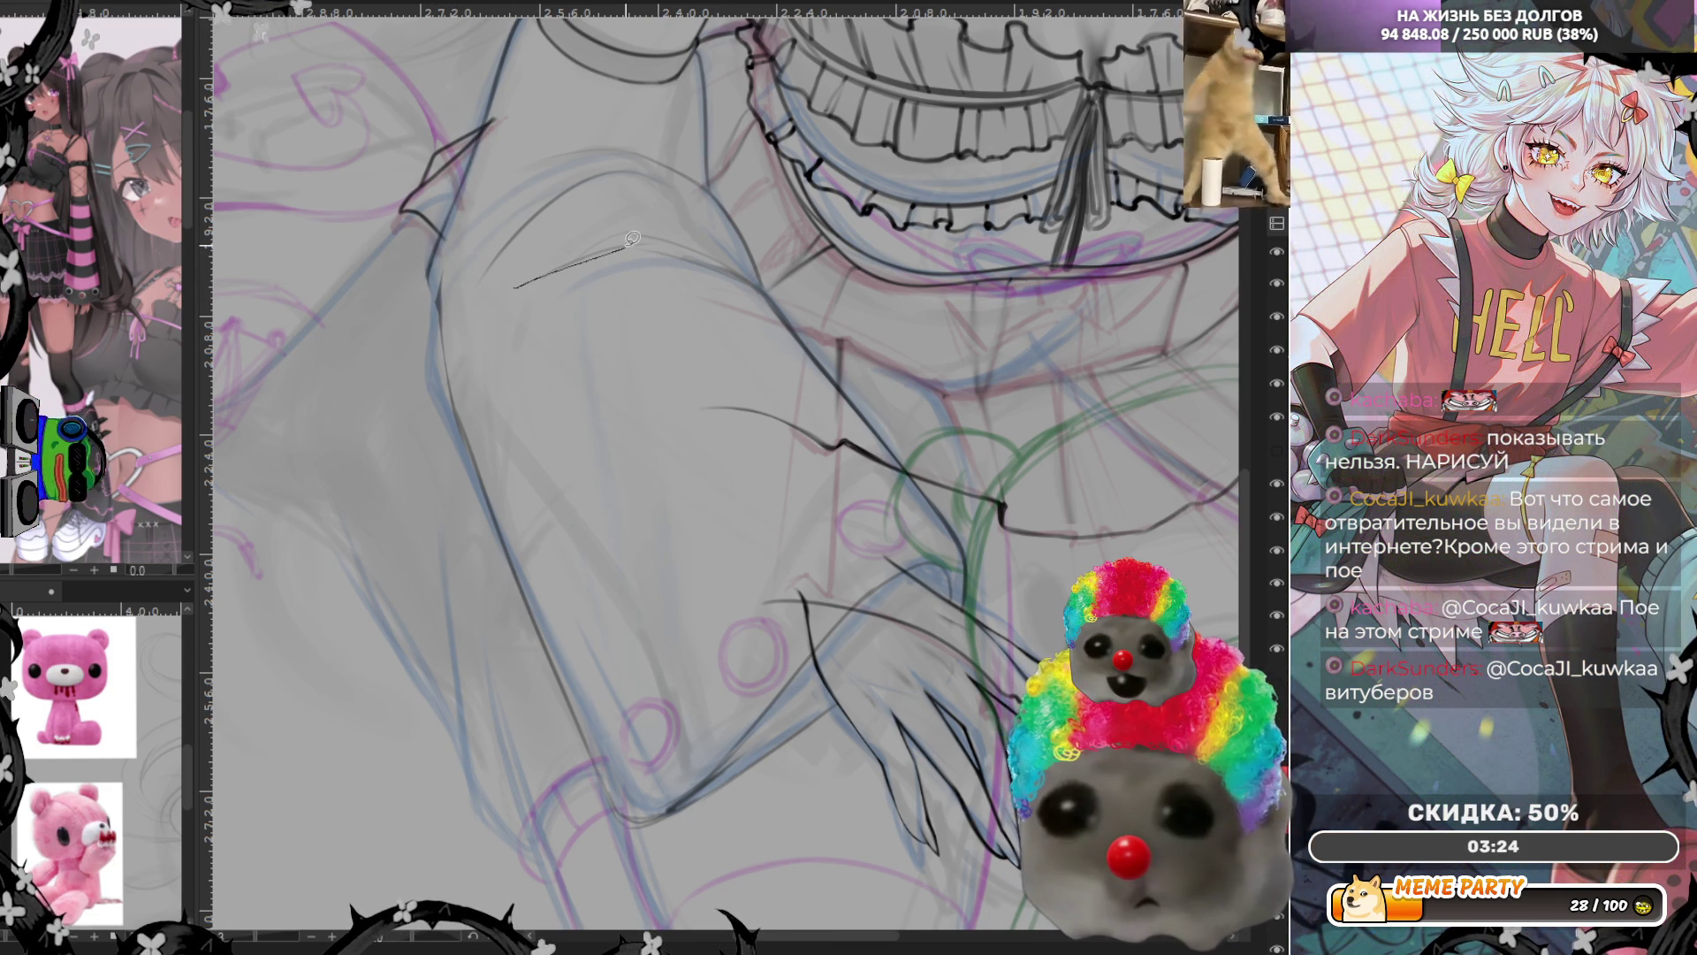
pyautogui.moveTo(523, 271); pyautogui.dragTo(634, 242)
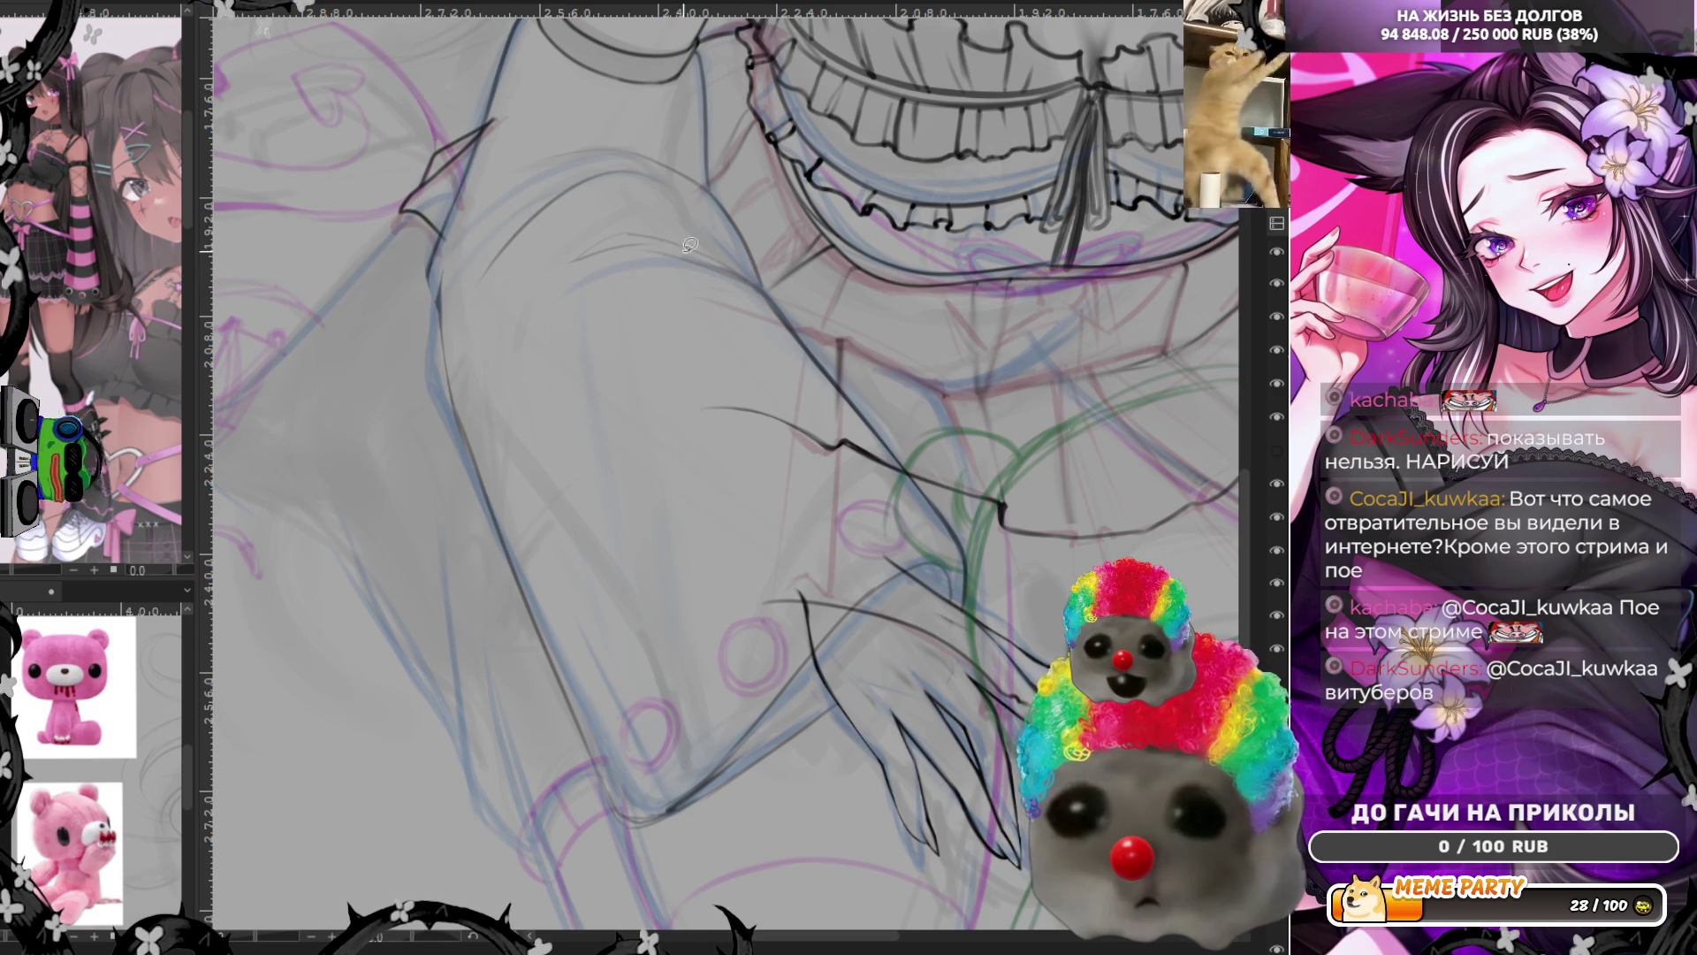
pyautogui.moveTo(725, 261); pyautogui.dragTo(703, 265)
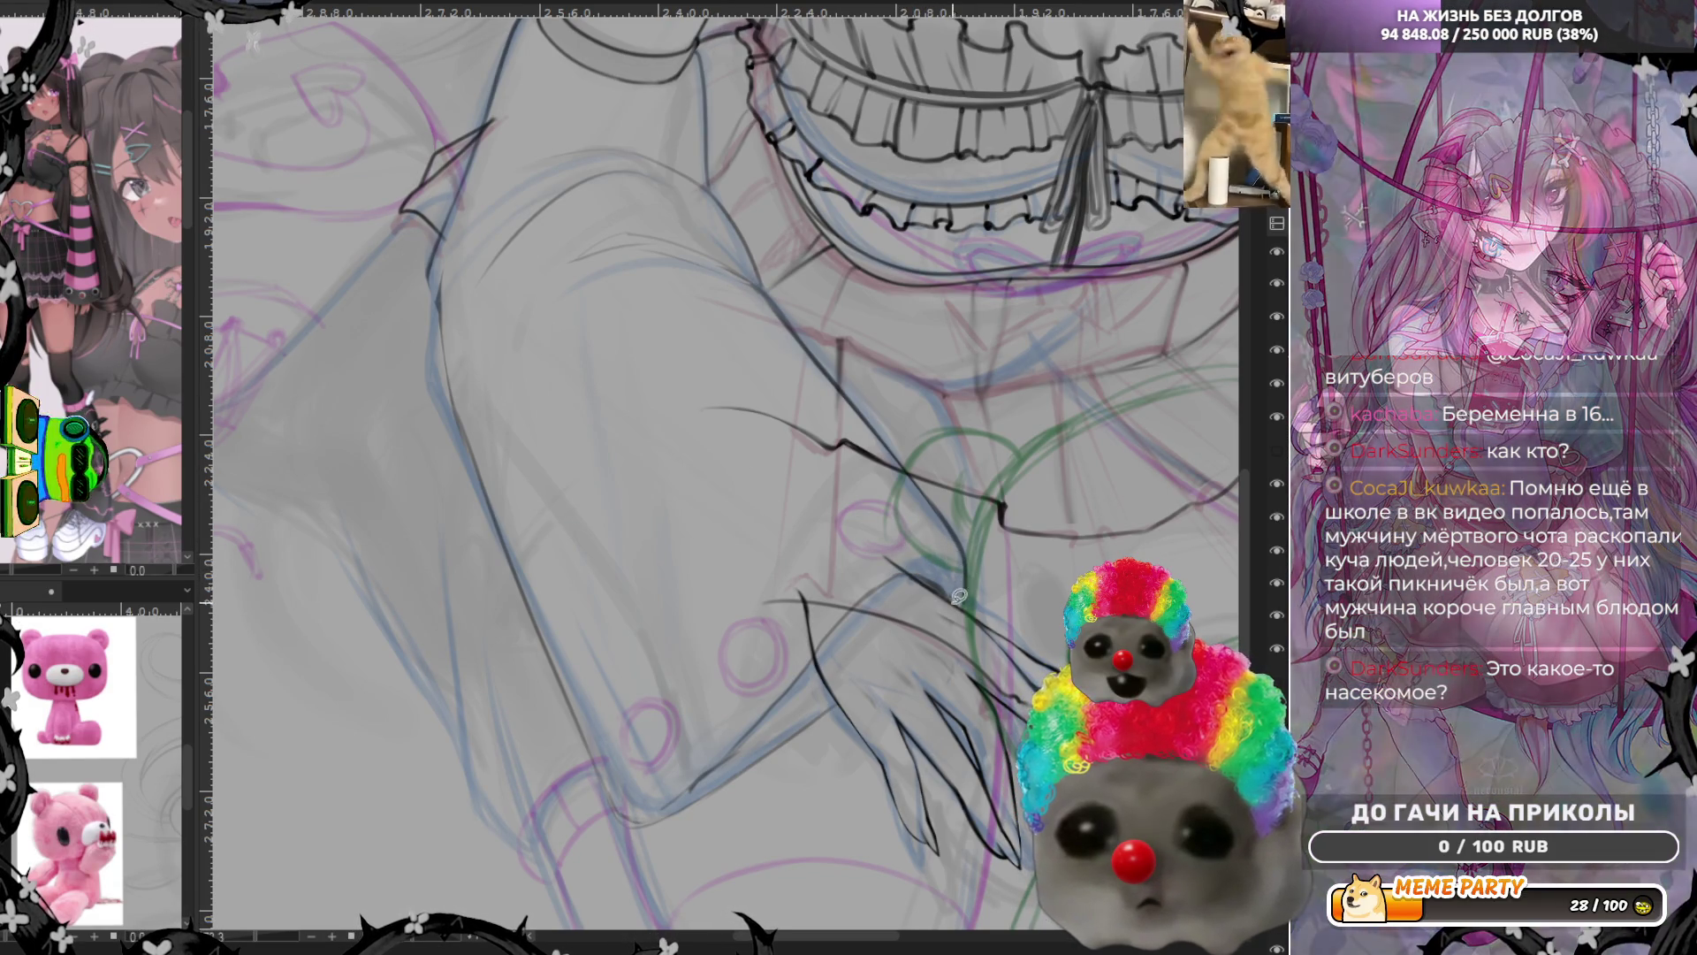
pyautogui.scroll(-2, 555, 583)
pyautogui.scroll(-2, 556, 581)
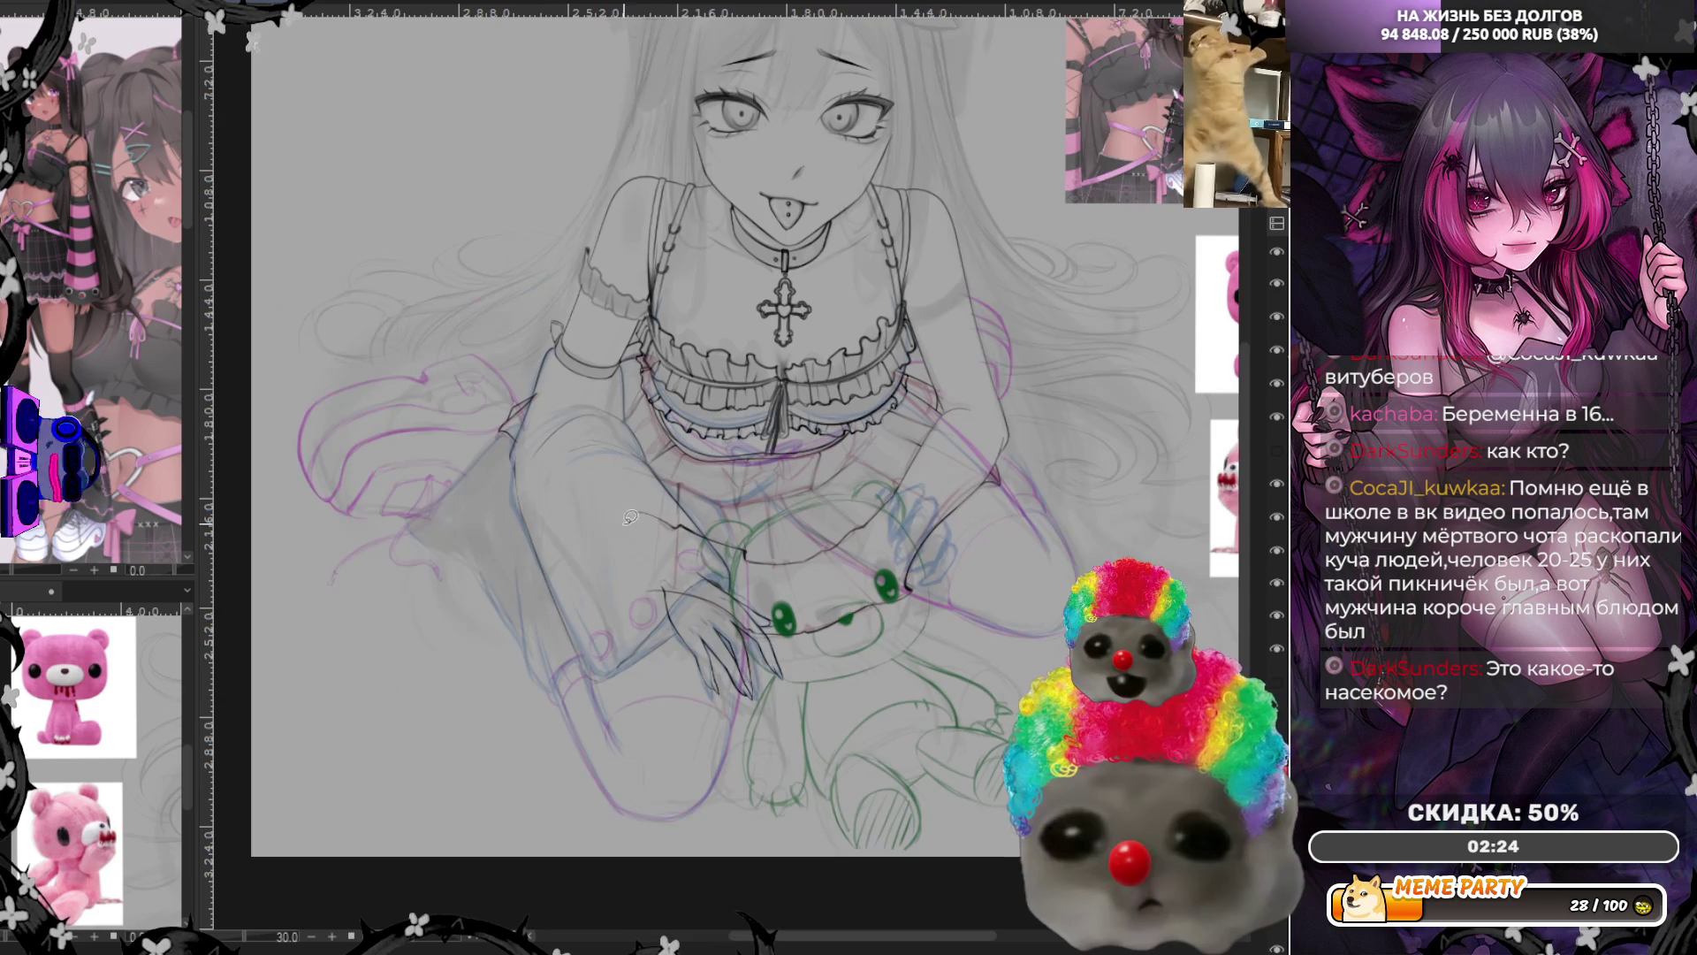
pyautogui.scroll(1, 989, 425)
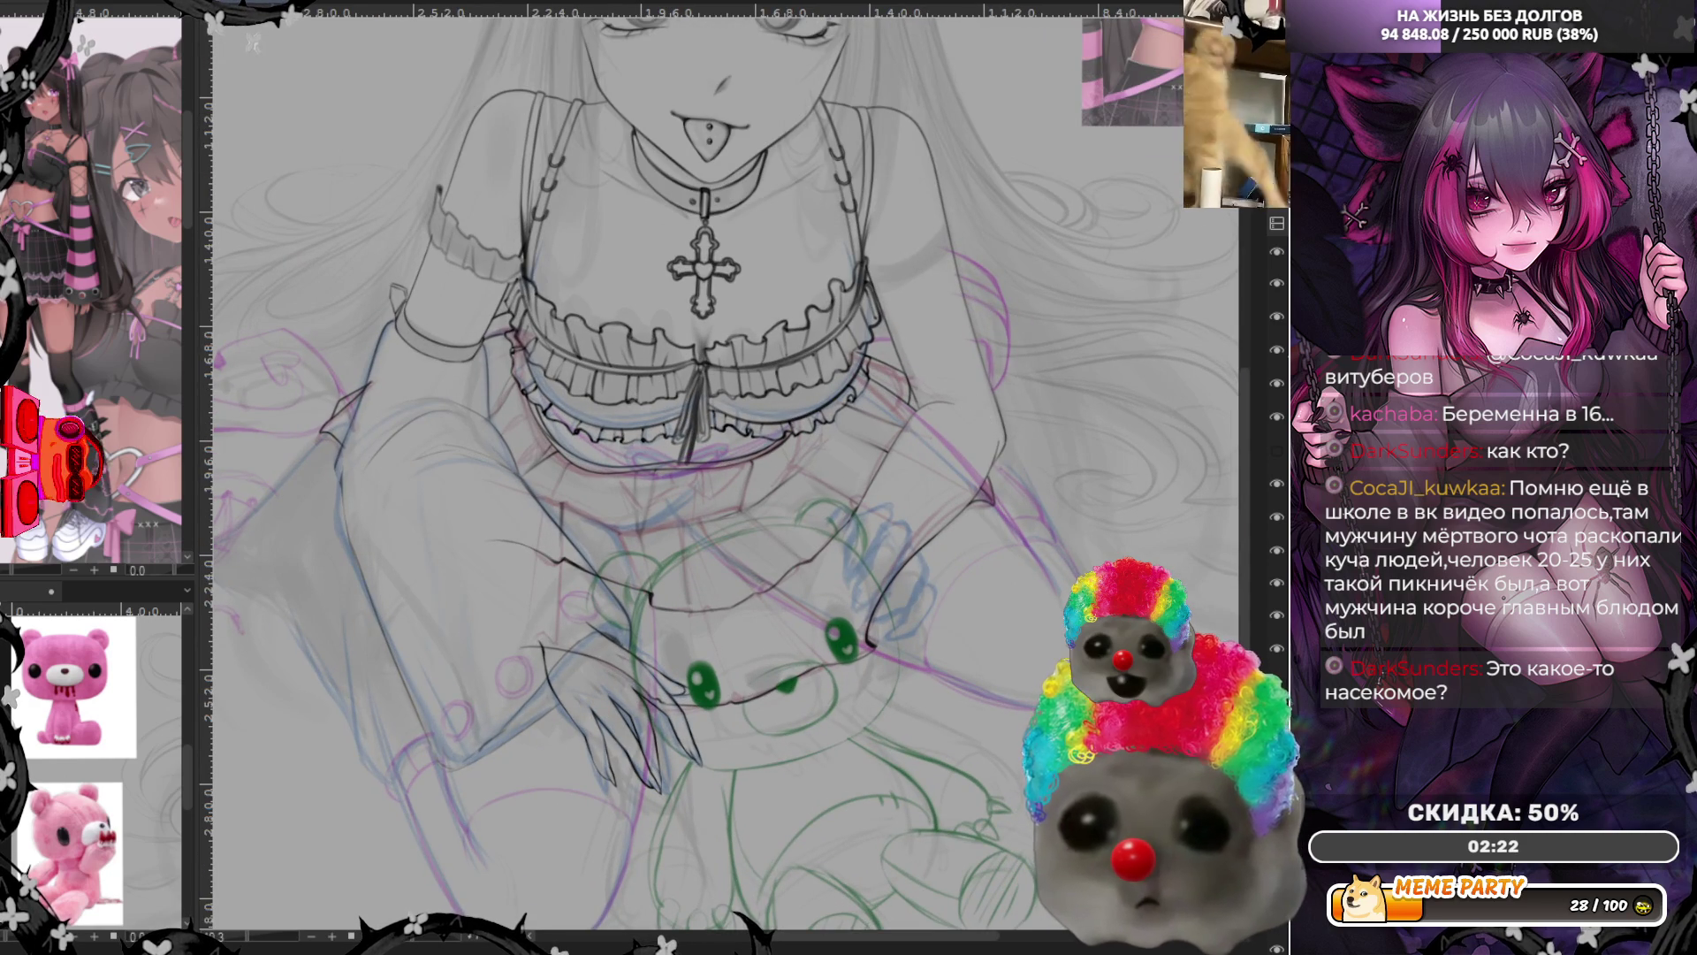
# Flip the canvas view back to its unmirrored orientation with the M shortcut
pyautogui.press('m')
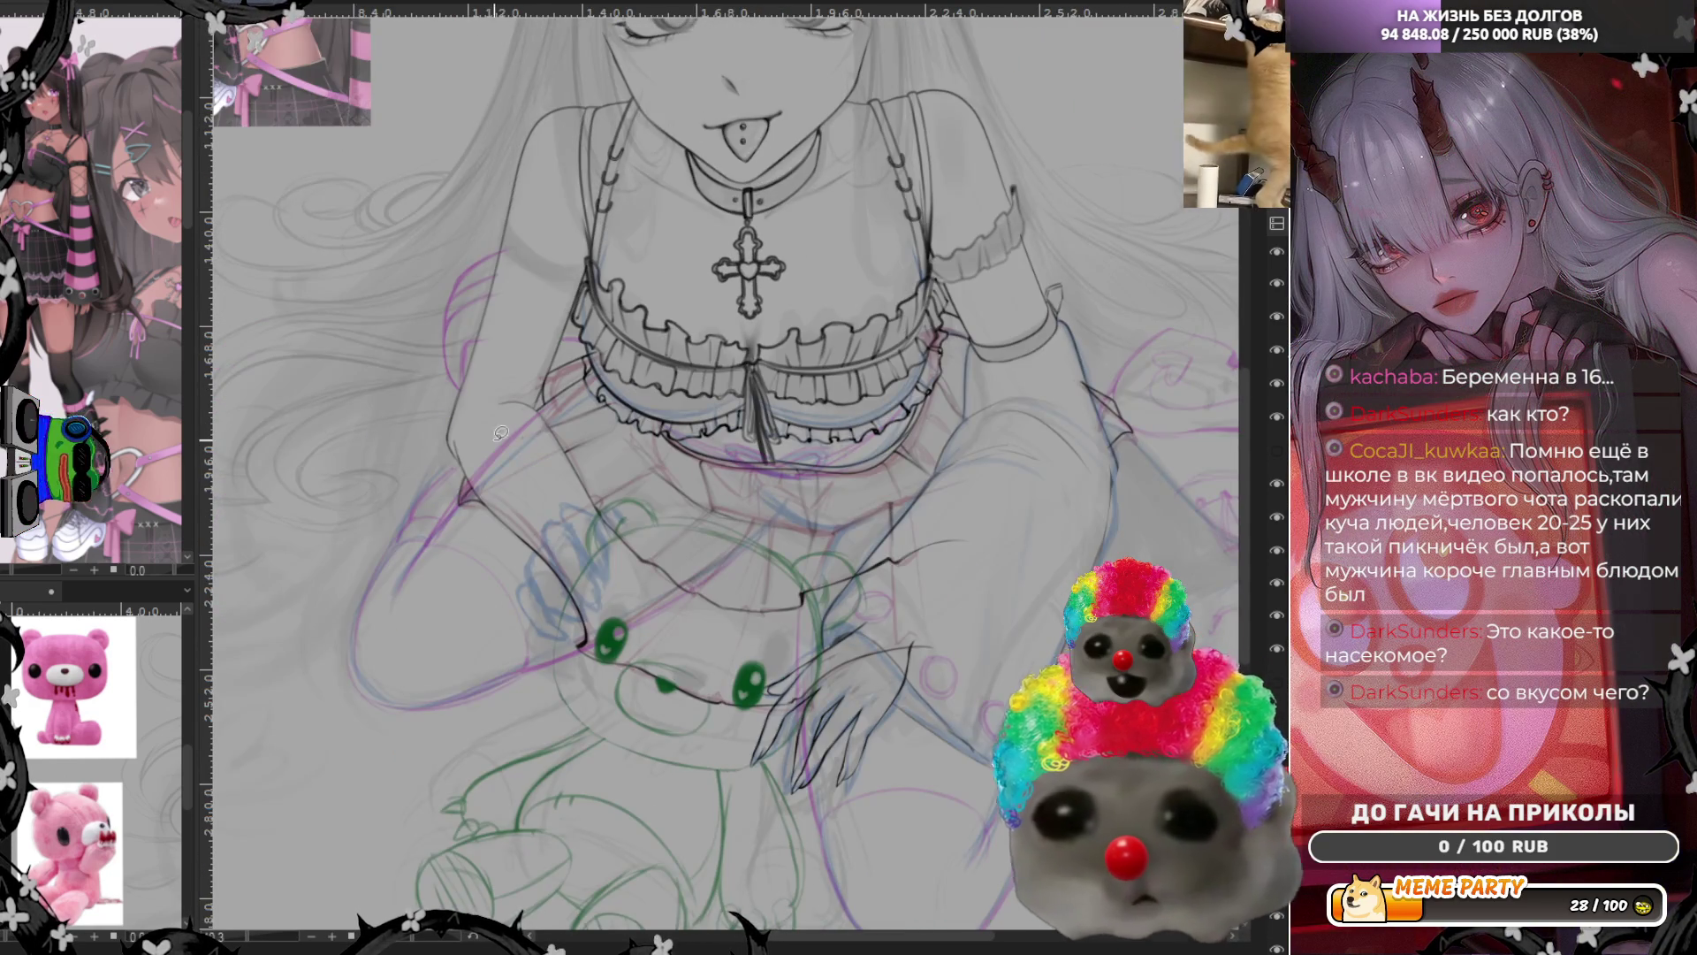
pyautogui.scroll(2, 504, 429)
pyautogui.scroll(1, 568, 462)
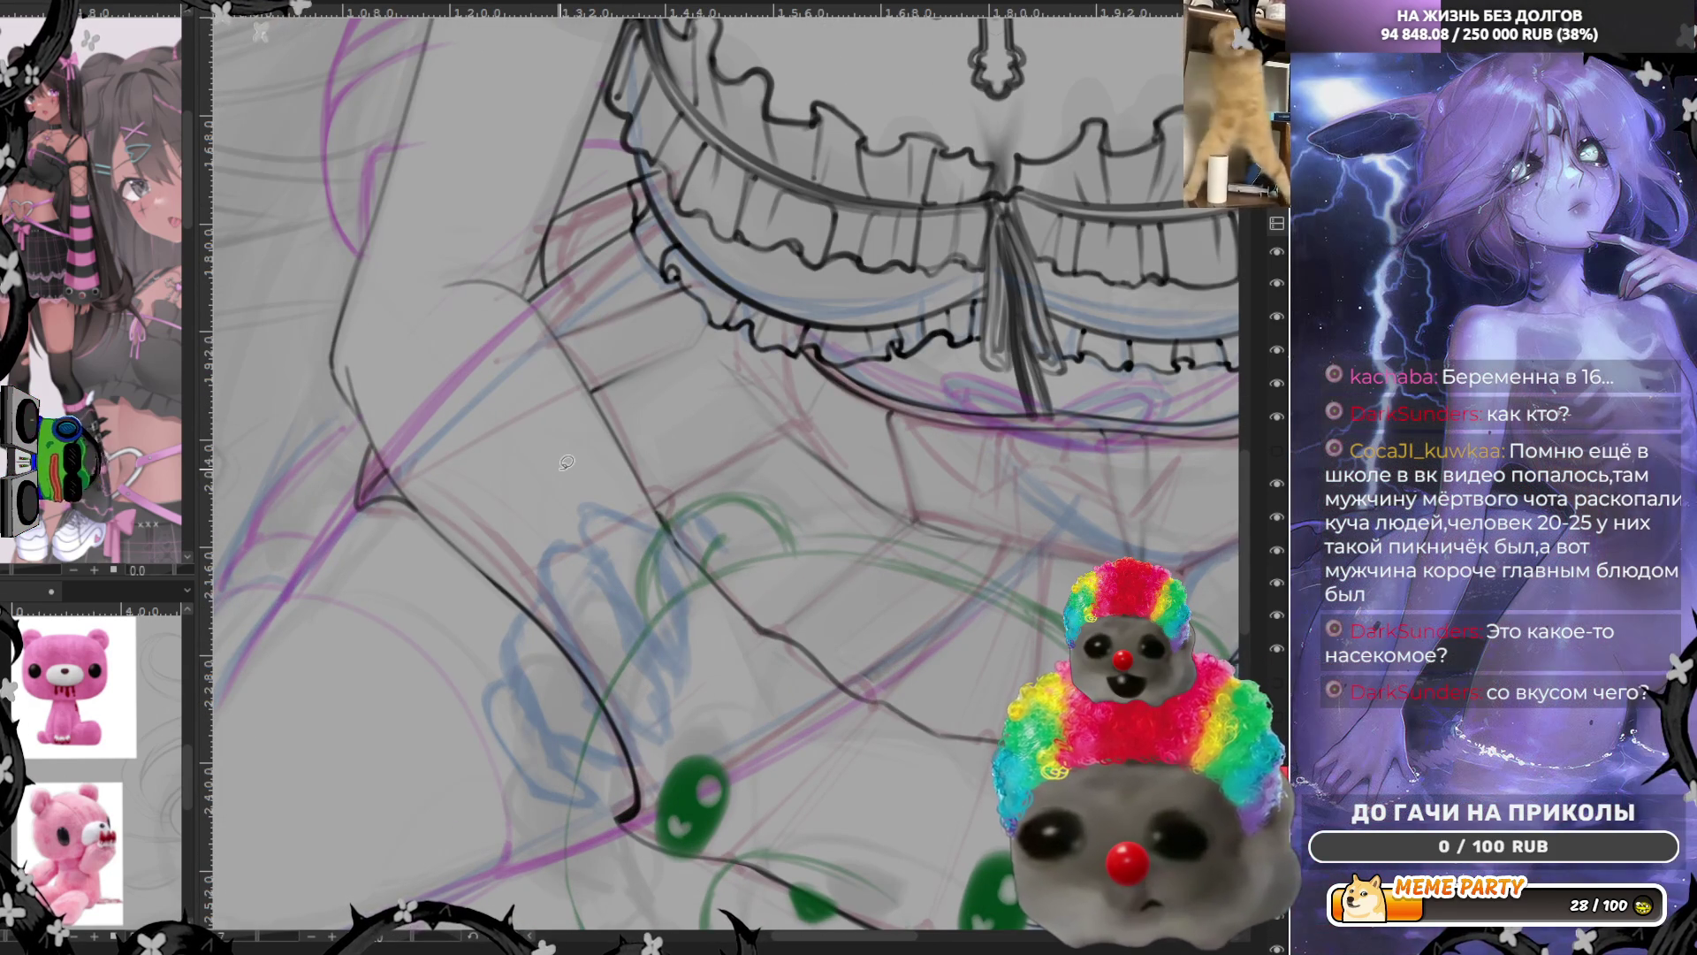
pyautogui.scroll(-1, 565, 462)
pyautogui.scroll(-1, 563, 457)
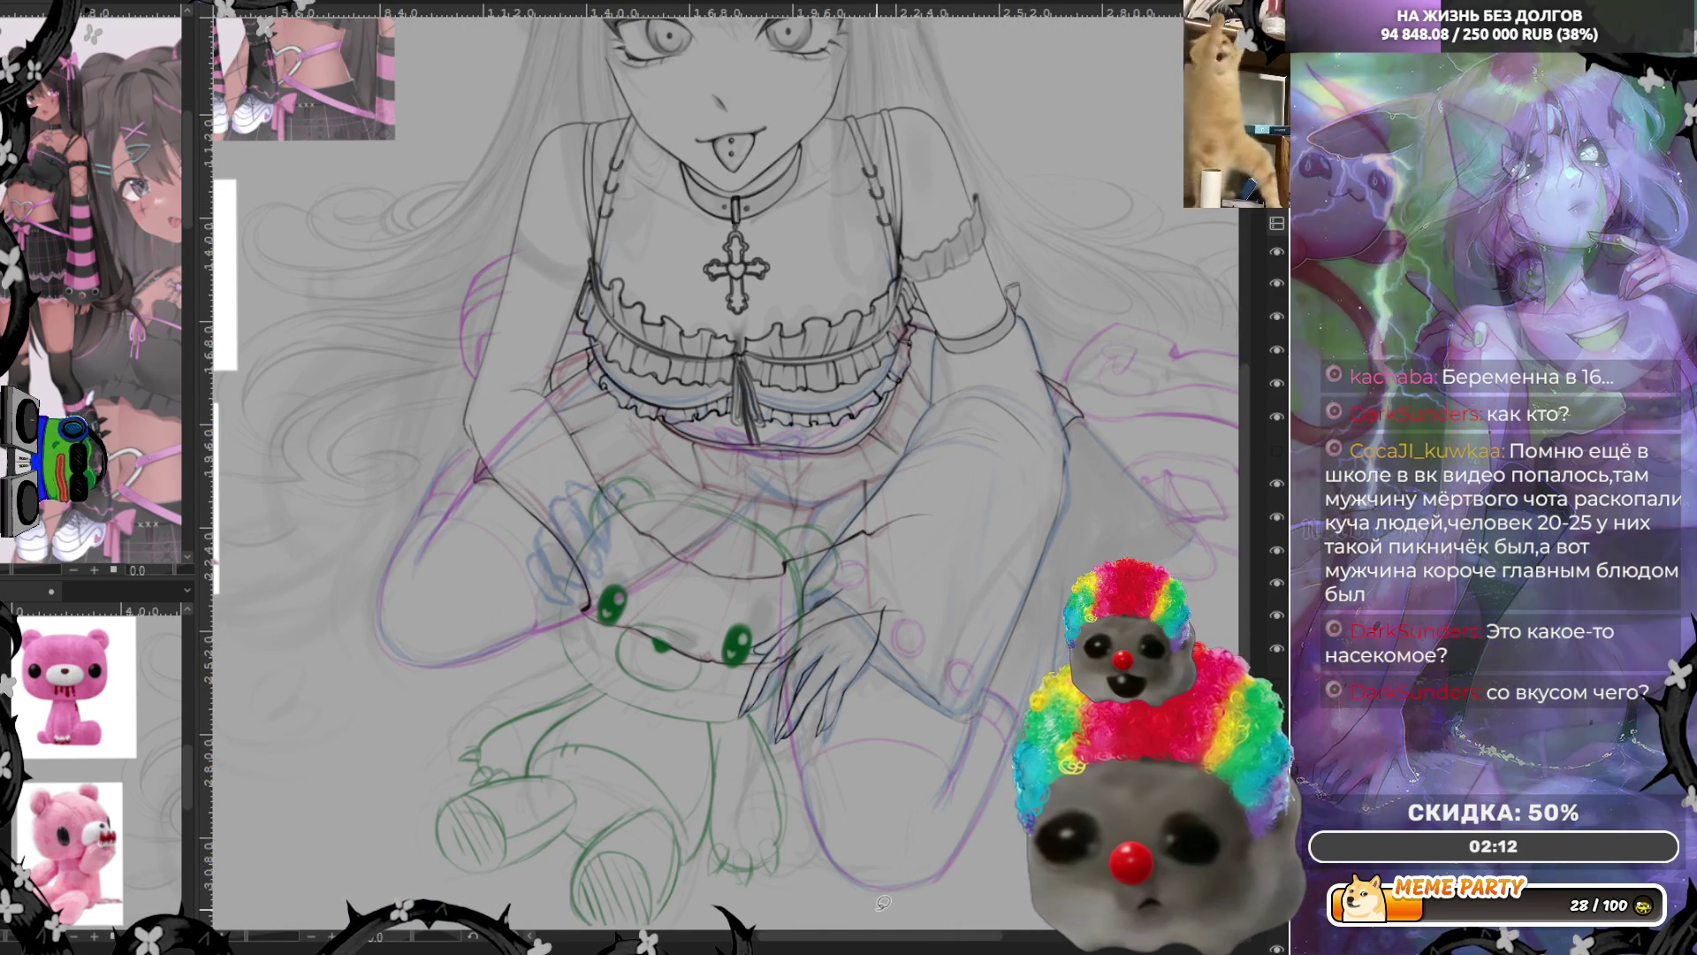
pyautogui.scroll(2, 431, 521)
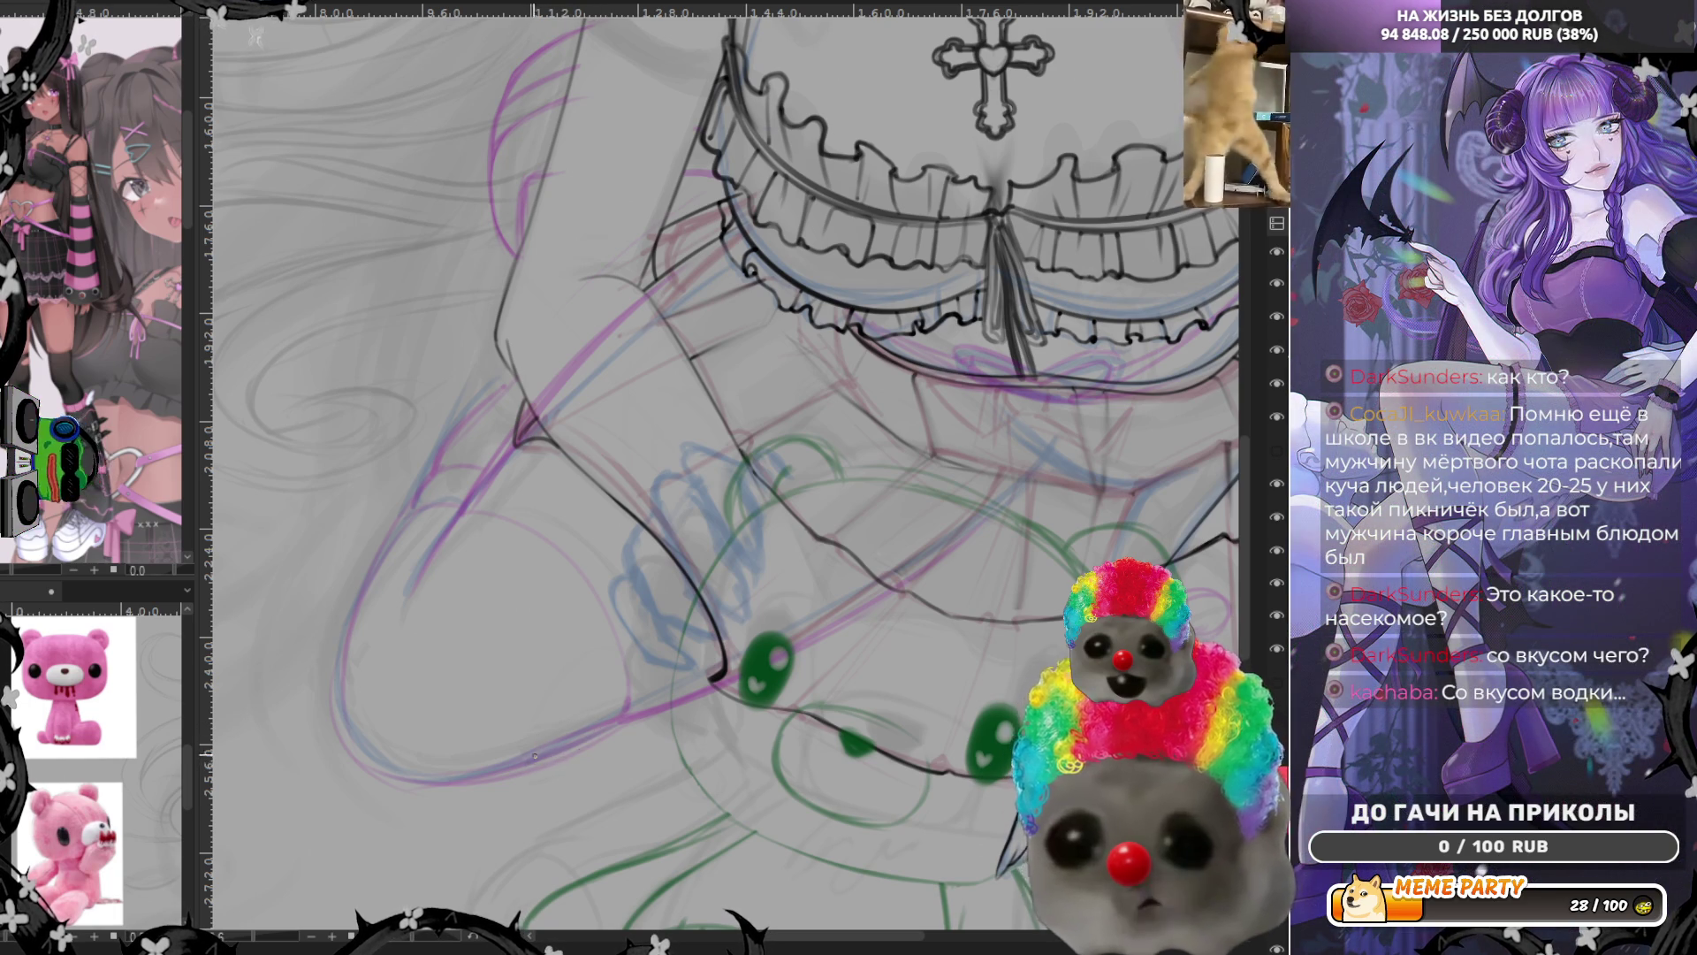
# Ink the small peaked line at the hand's lower edge, undoing and redrawing until its shape reads well
pyautogui.moveTo(532, 750); pyautogui.dragTo(591, 734)
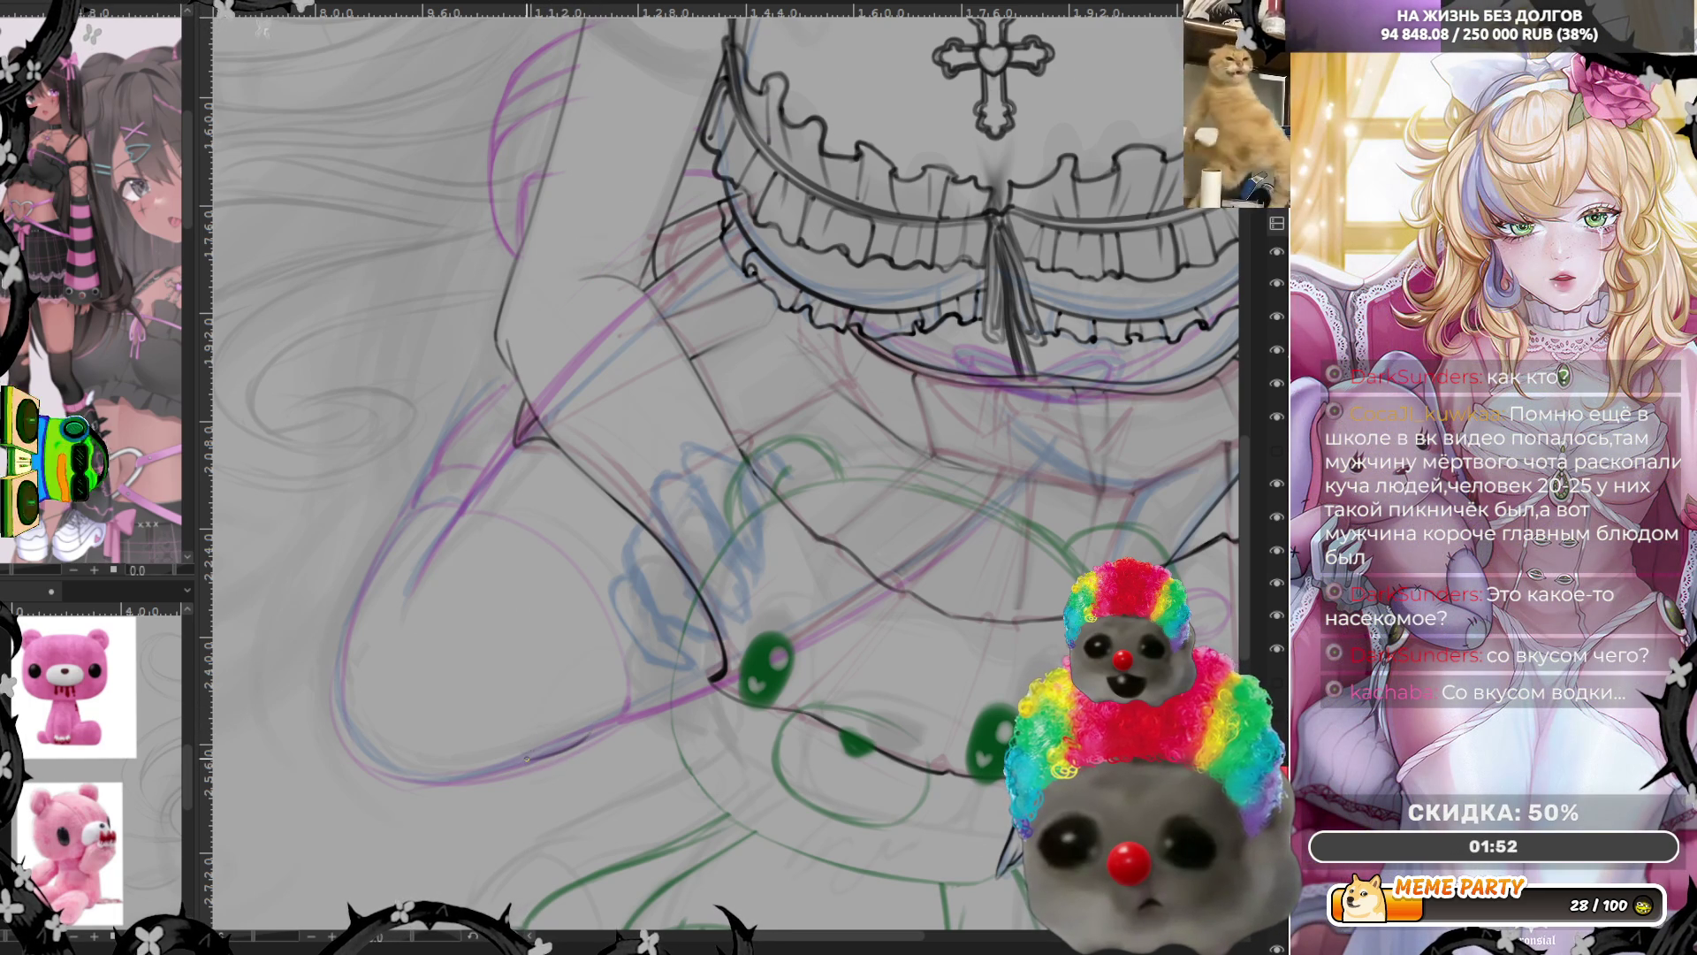
pyautogui.moveTo(583, 727); pyautogui.dragTo(534, 756)
pyautogui.hotkey('ctrl', 'z')
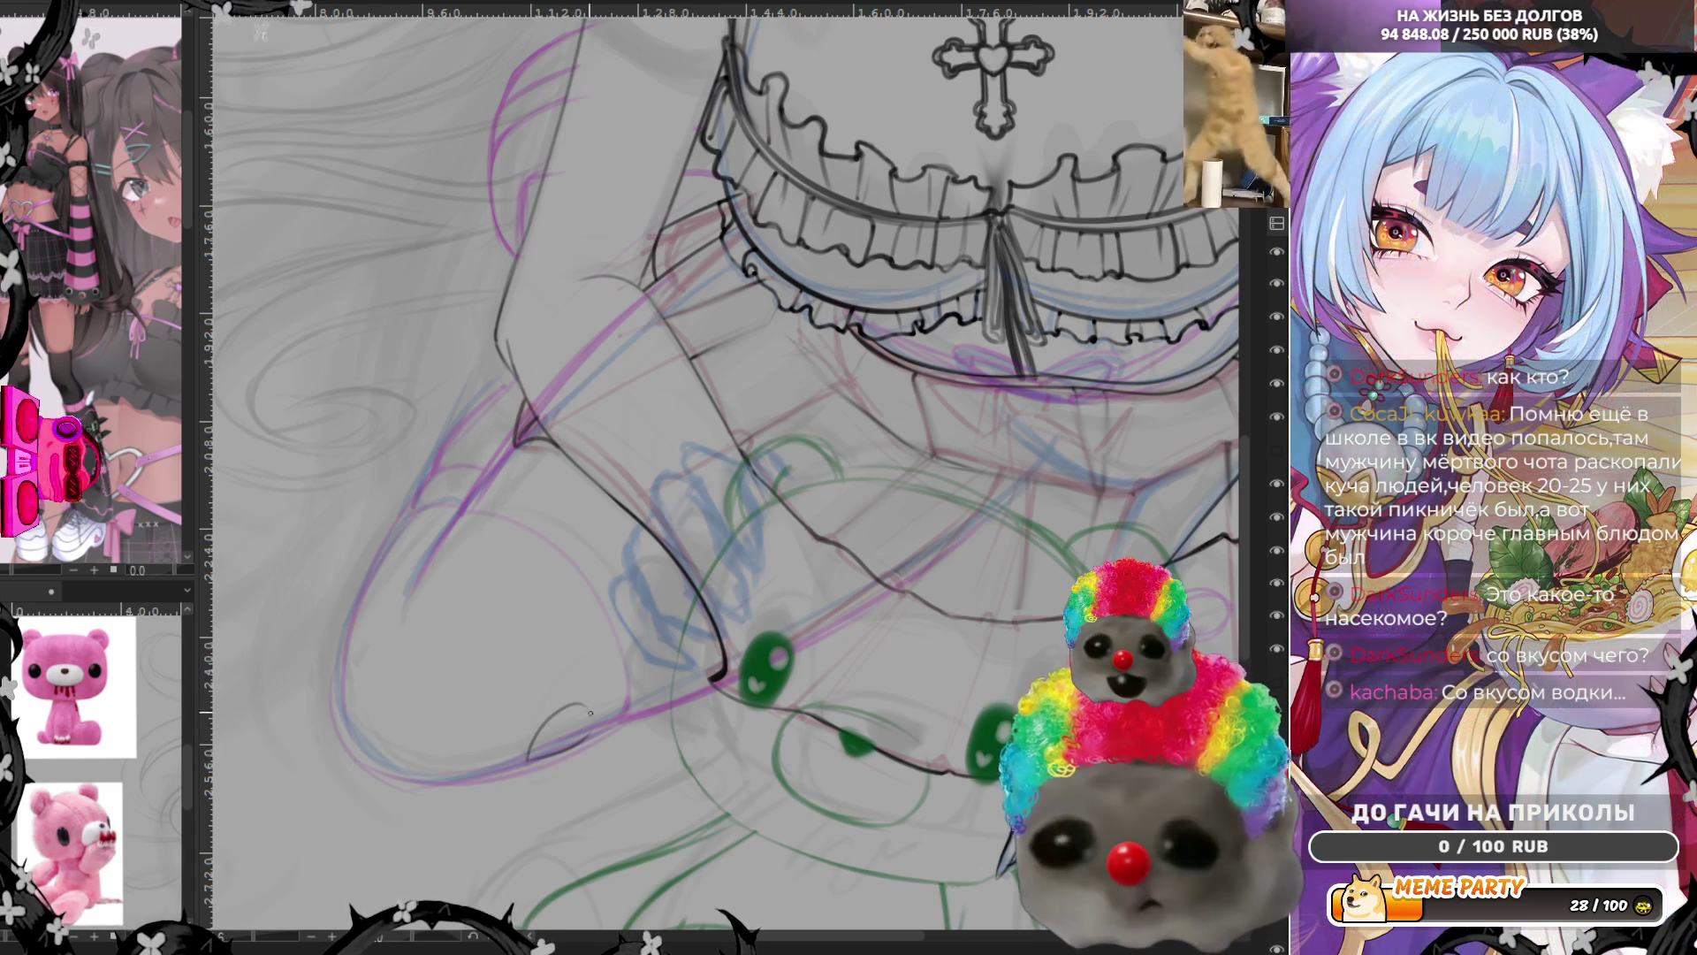
pyautogui.hotkey('ctrl', 'z')
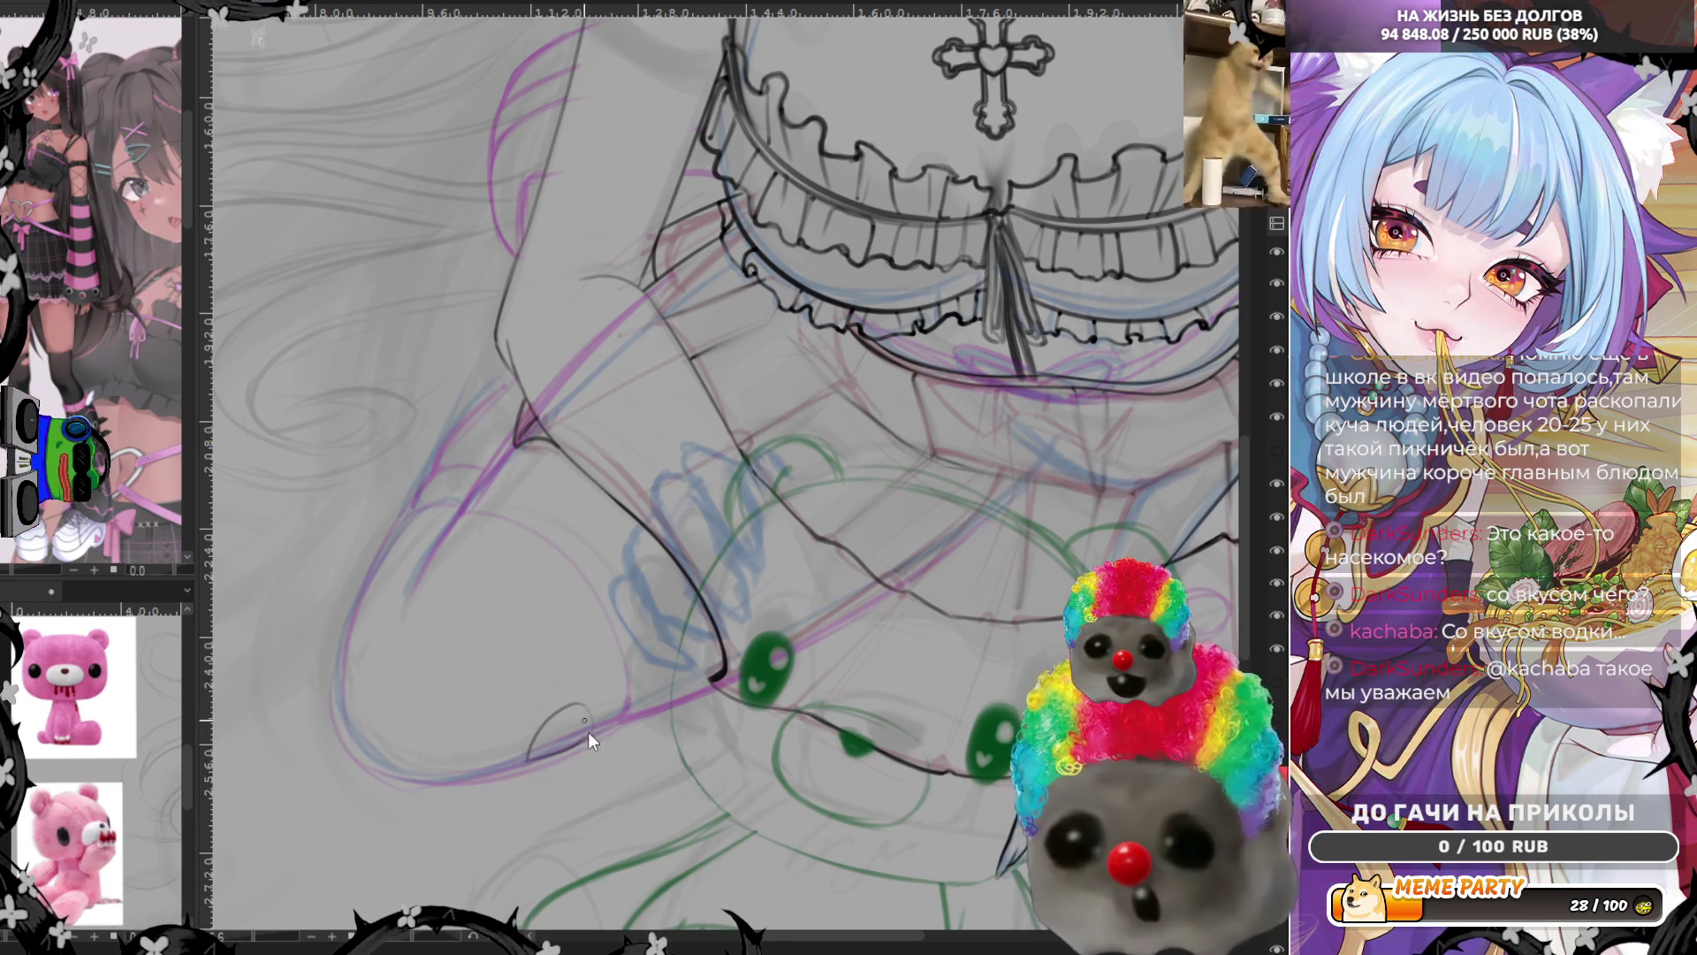
pyautogui.moveTo(530, 756); pyautogui.dragTo(590, 712)
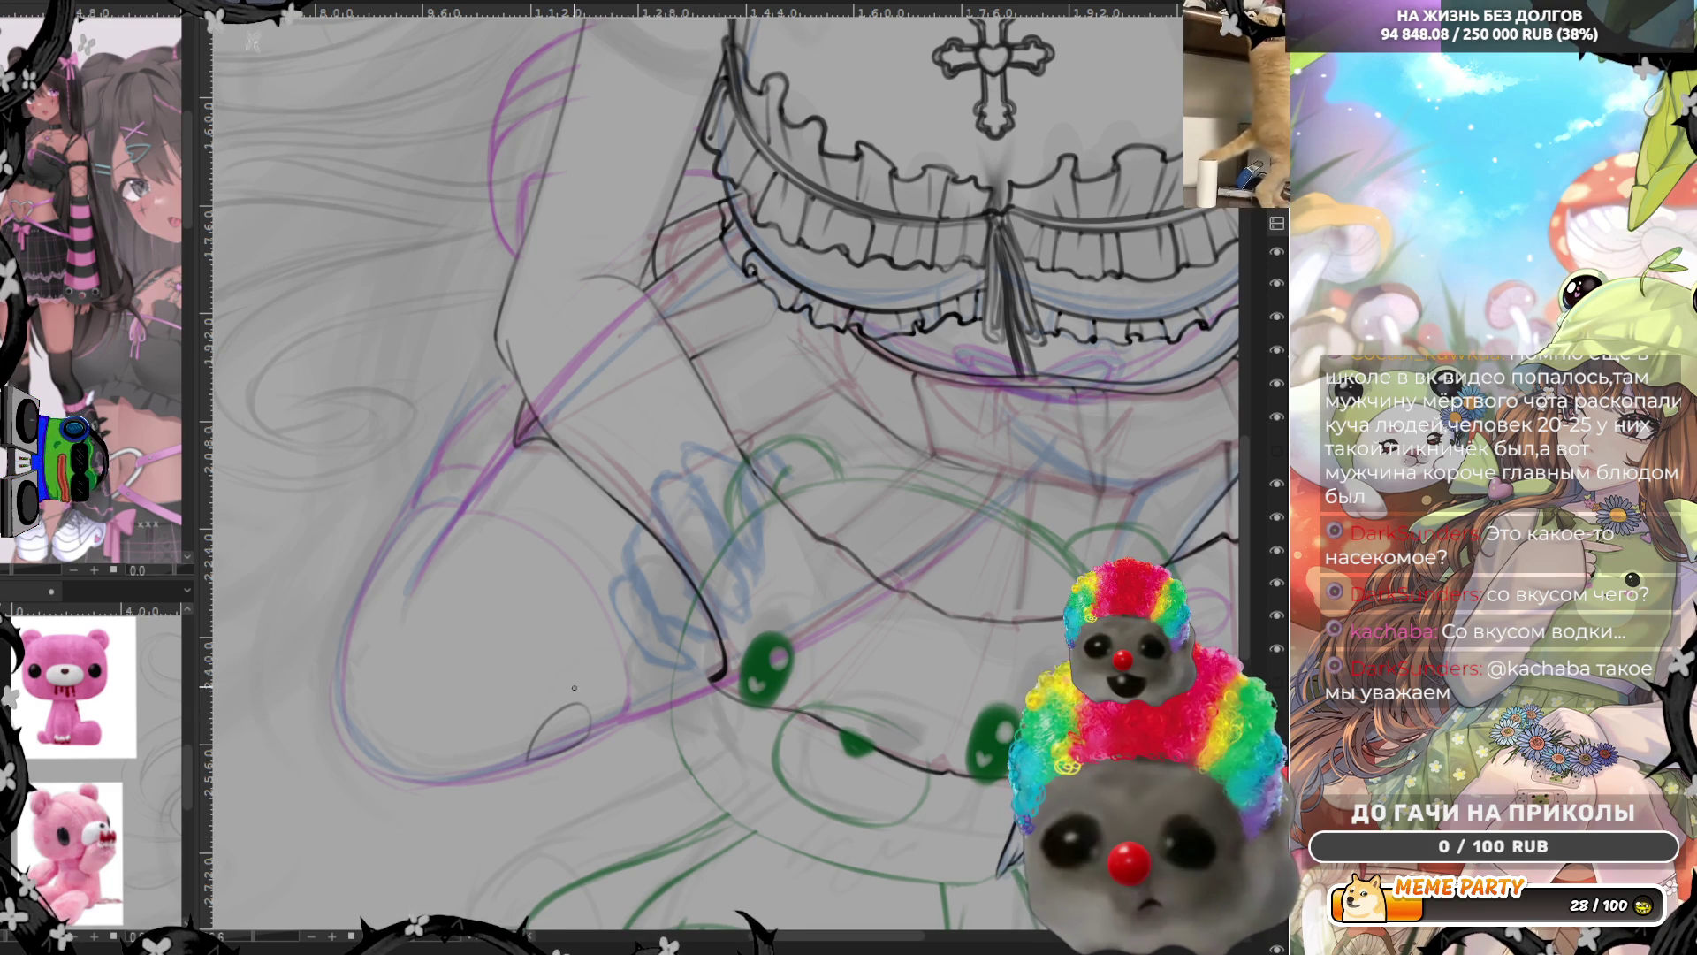
pyautogui.moveTo(717, 478); pyautogui.dragTo(796, 438)
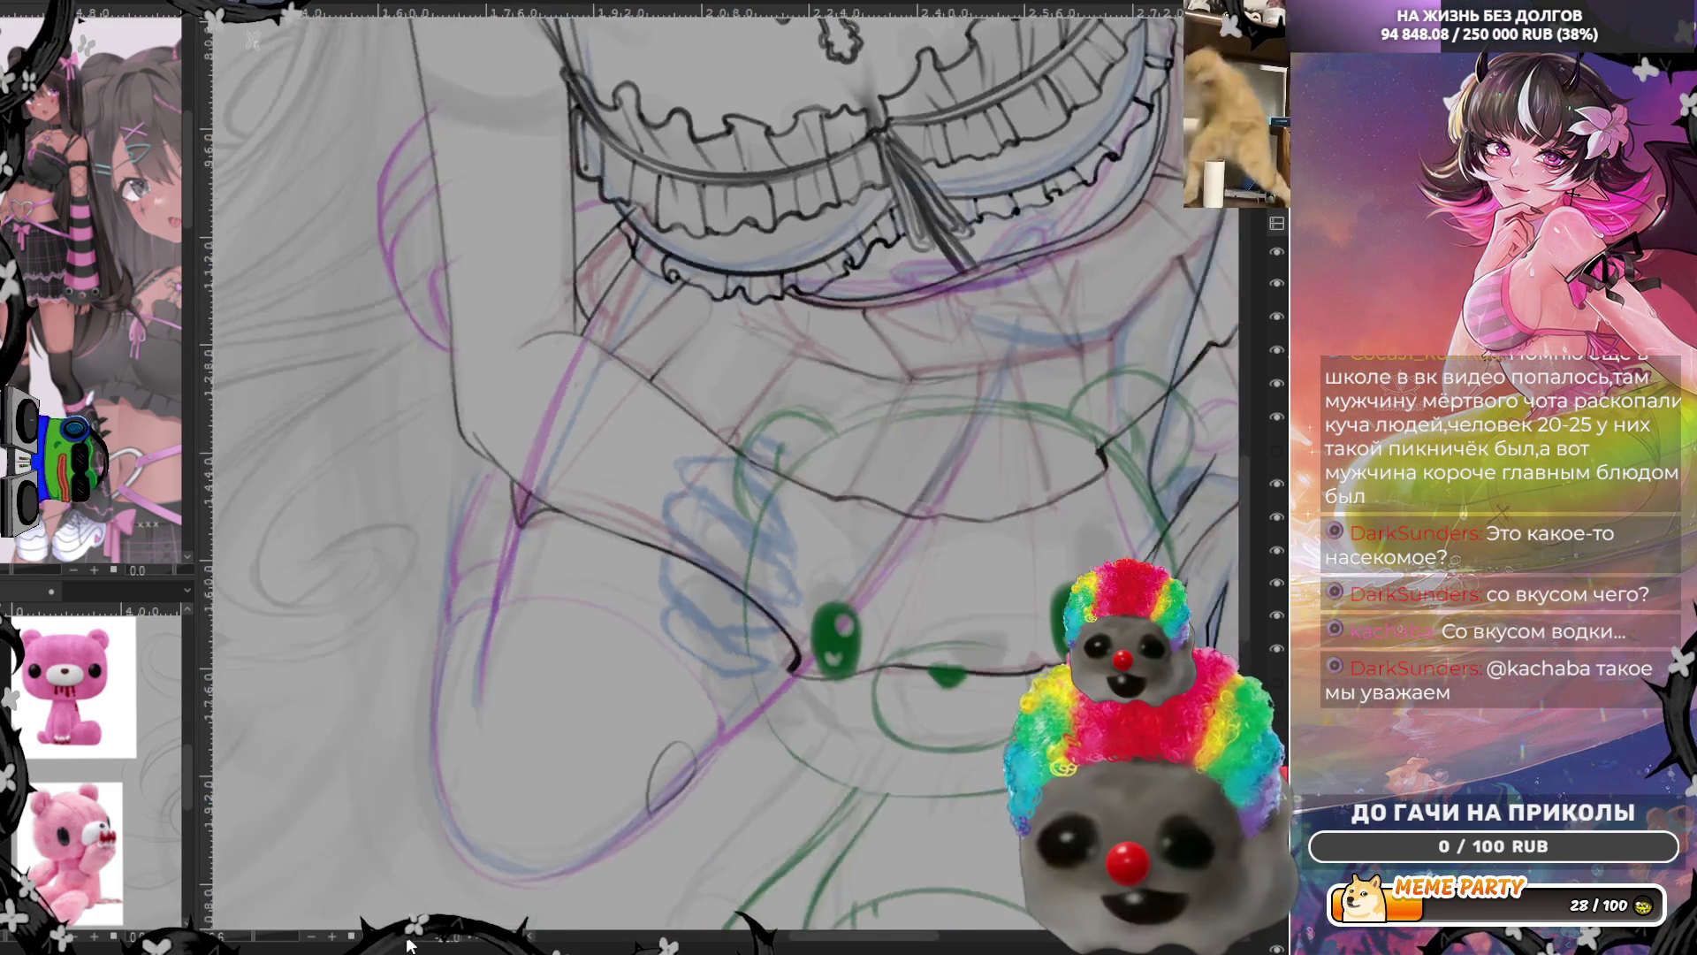
# Rotate the canvas, ink and darken the finger contour lines, undo a misfire, then return upright
pyautogui.moveTo(398, 944); pyautogui.dragTo(412, 887)
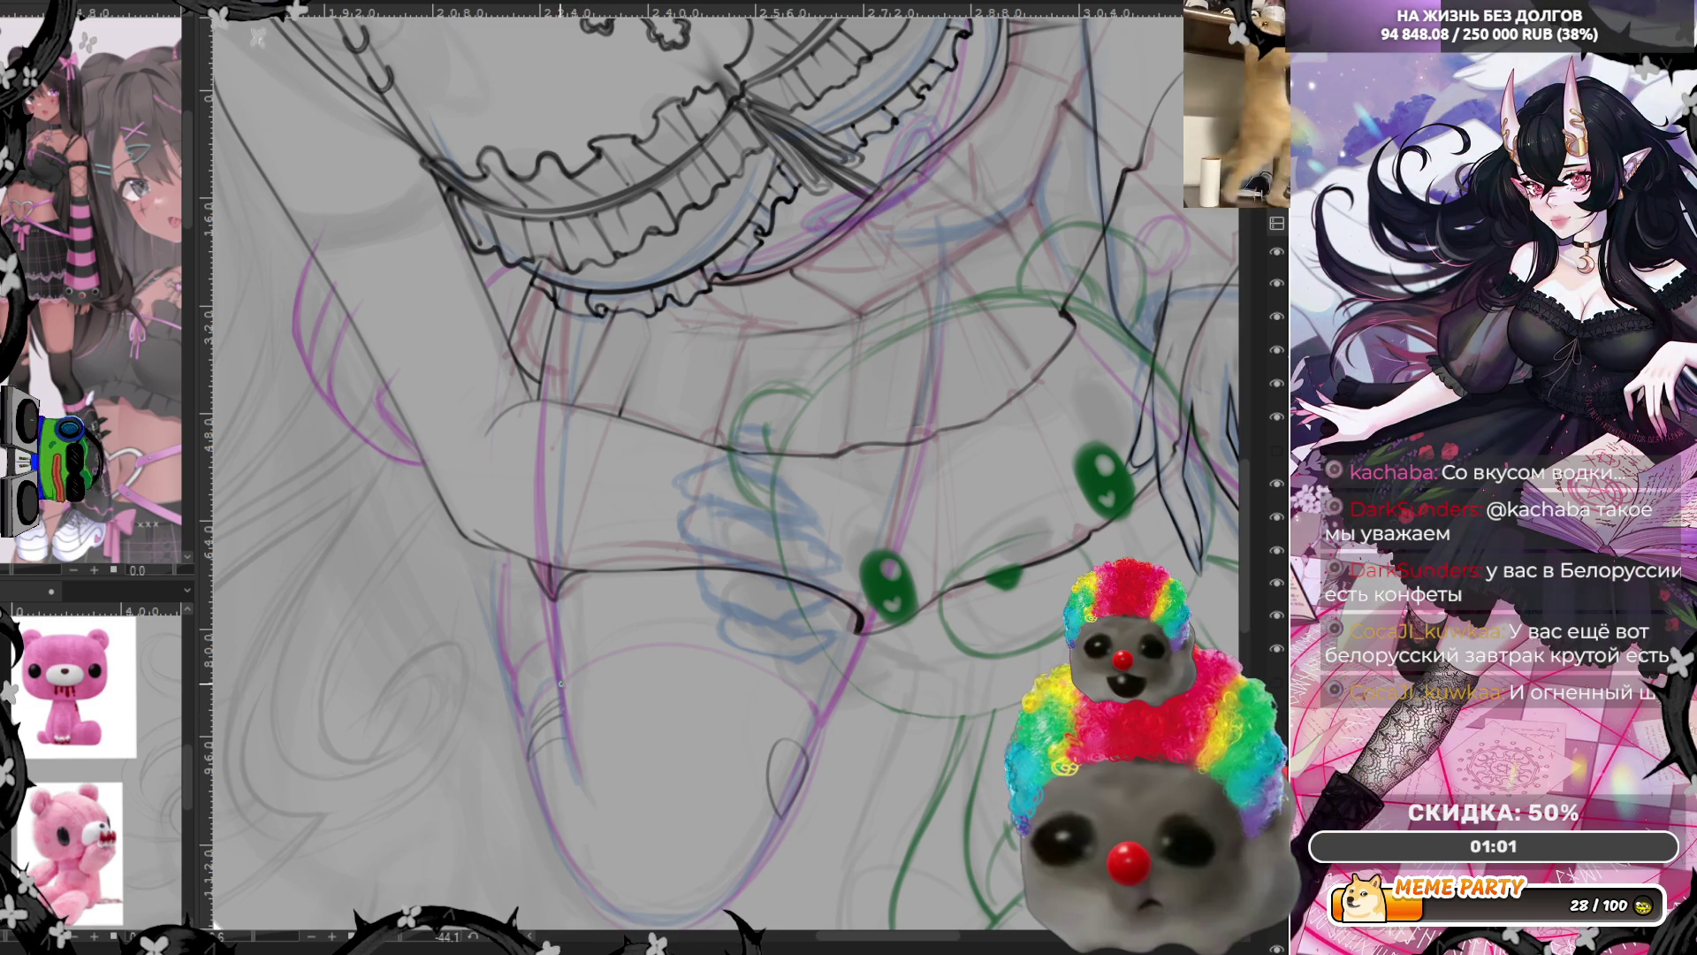
pyautogui.moveTo(559, 681); pyautogui.dragTo(591, 792)
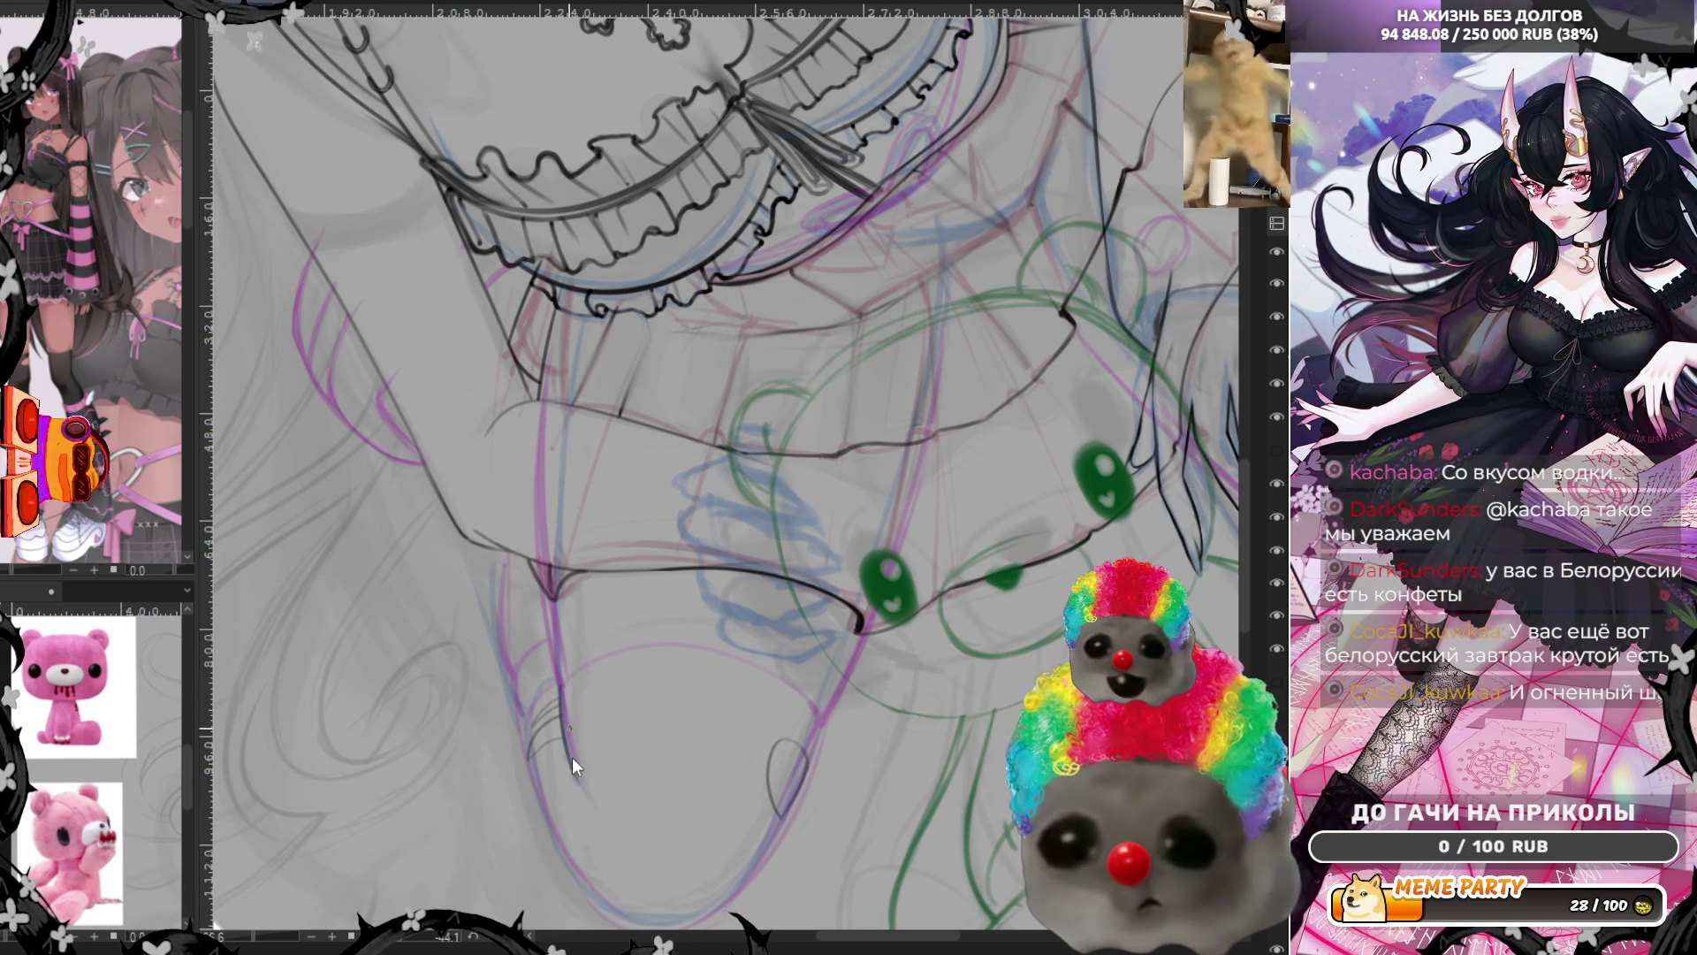
pyautogui.moveTo(562, 683); pyautogui.dragTo(584, 793)
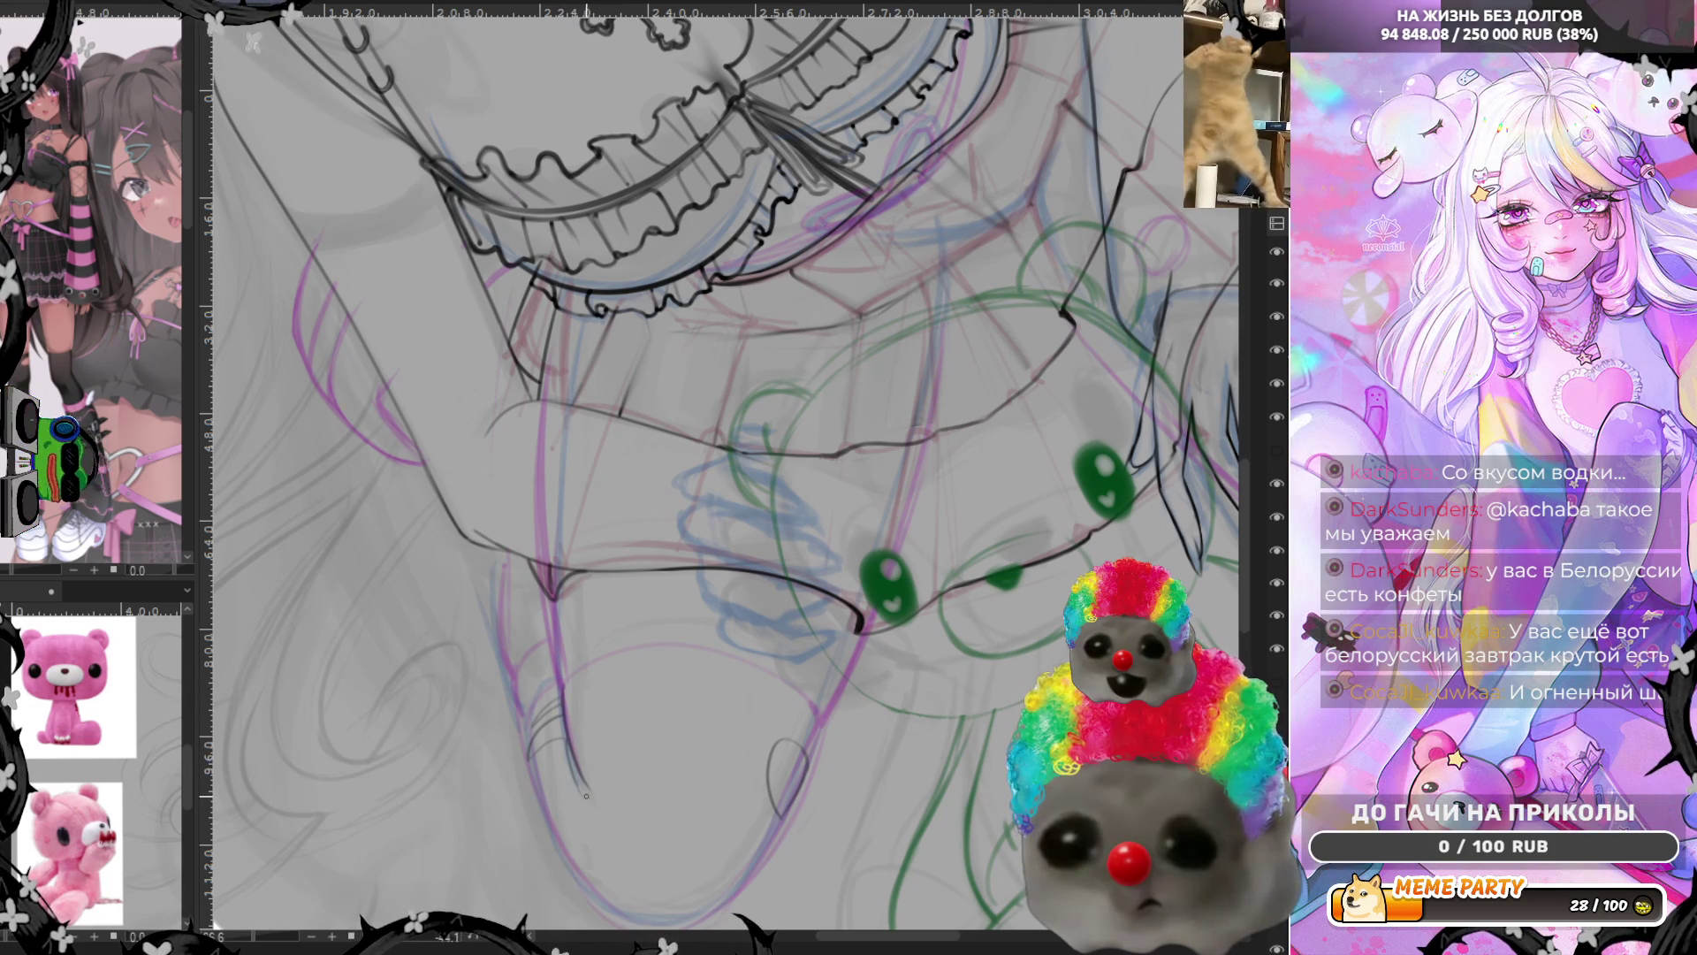
pyautogui.hotkey('ctrl', 'z')
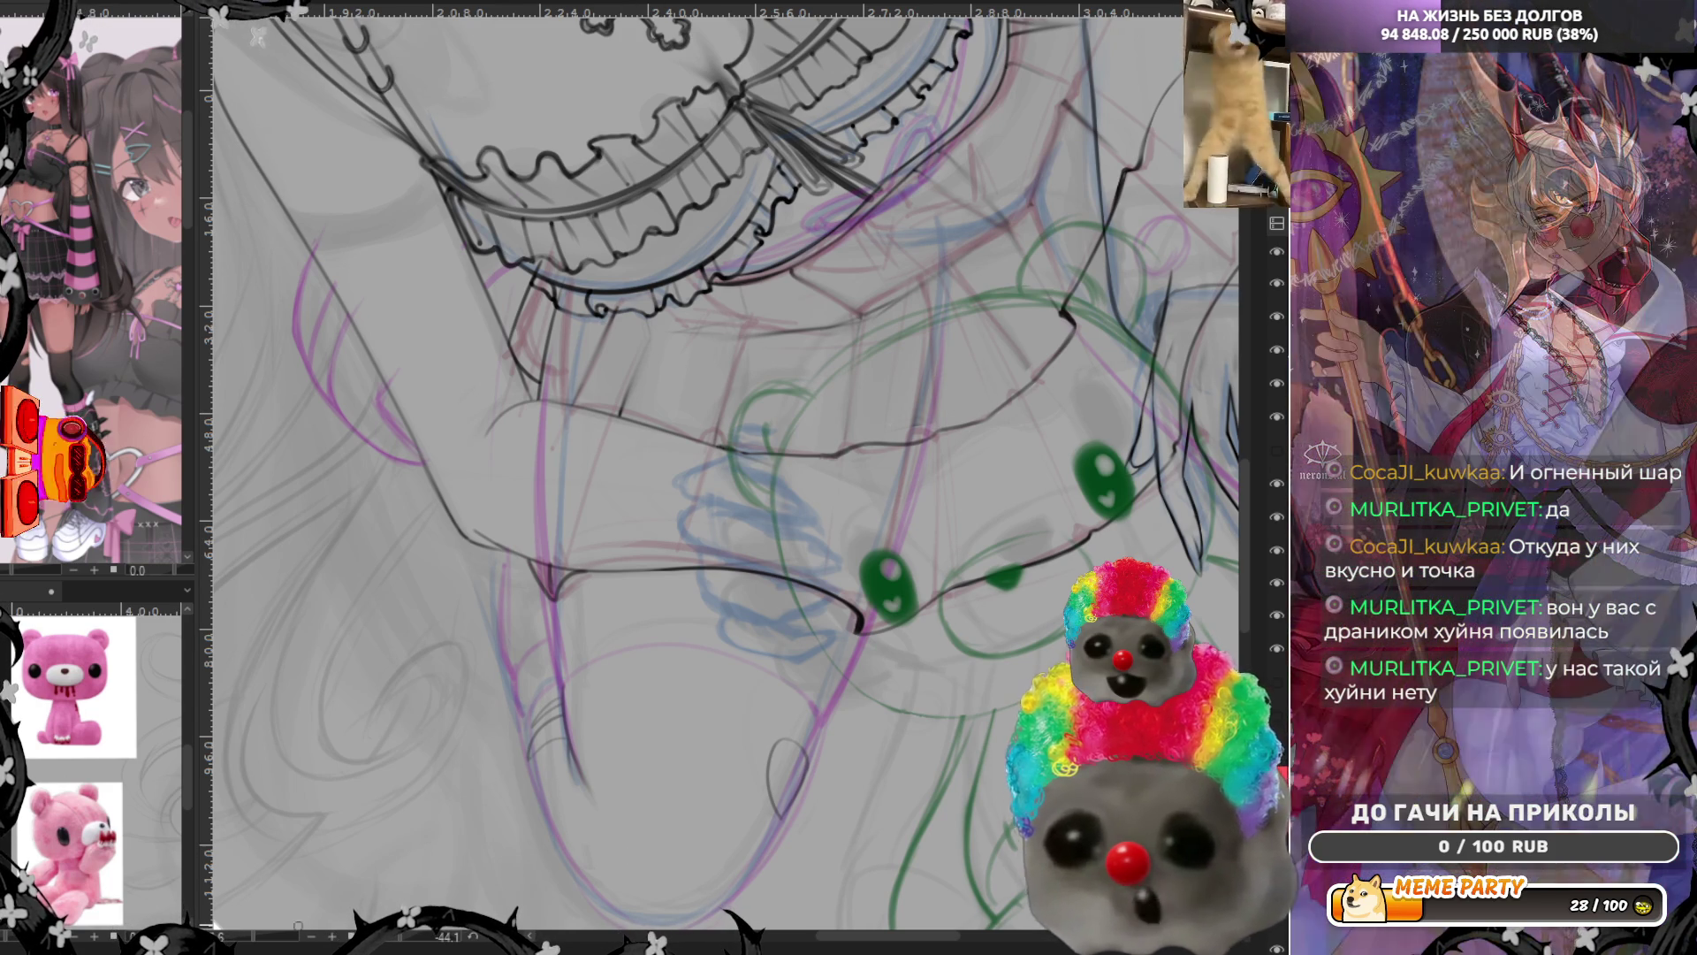
pyautogui.moveTo(624, 854); pyautogui.dragTo(399, 950)
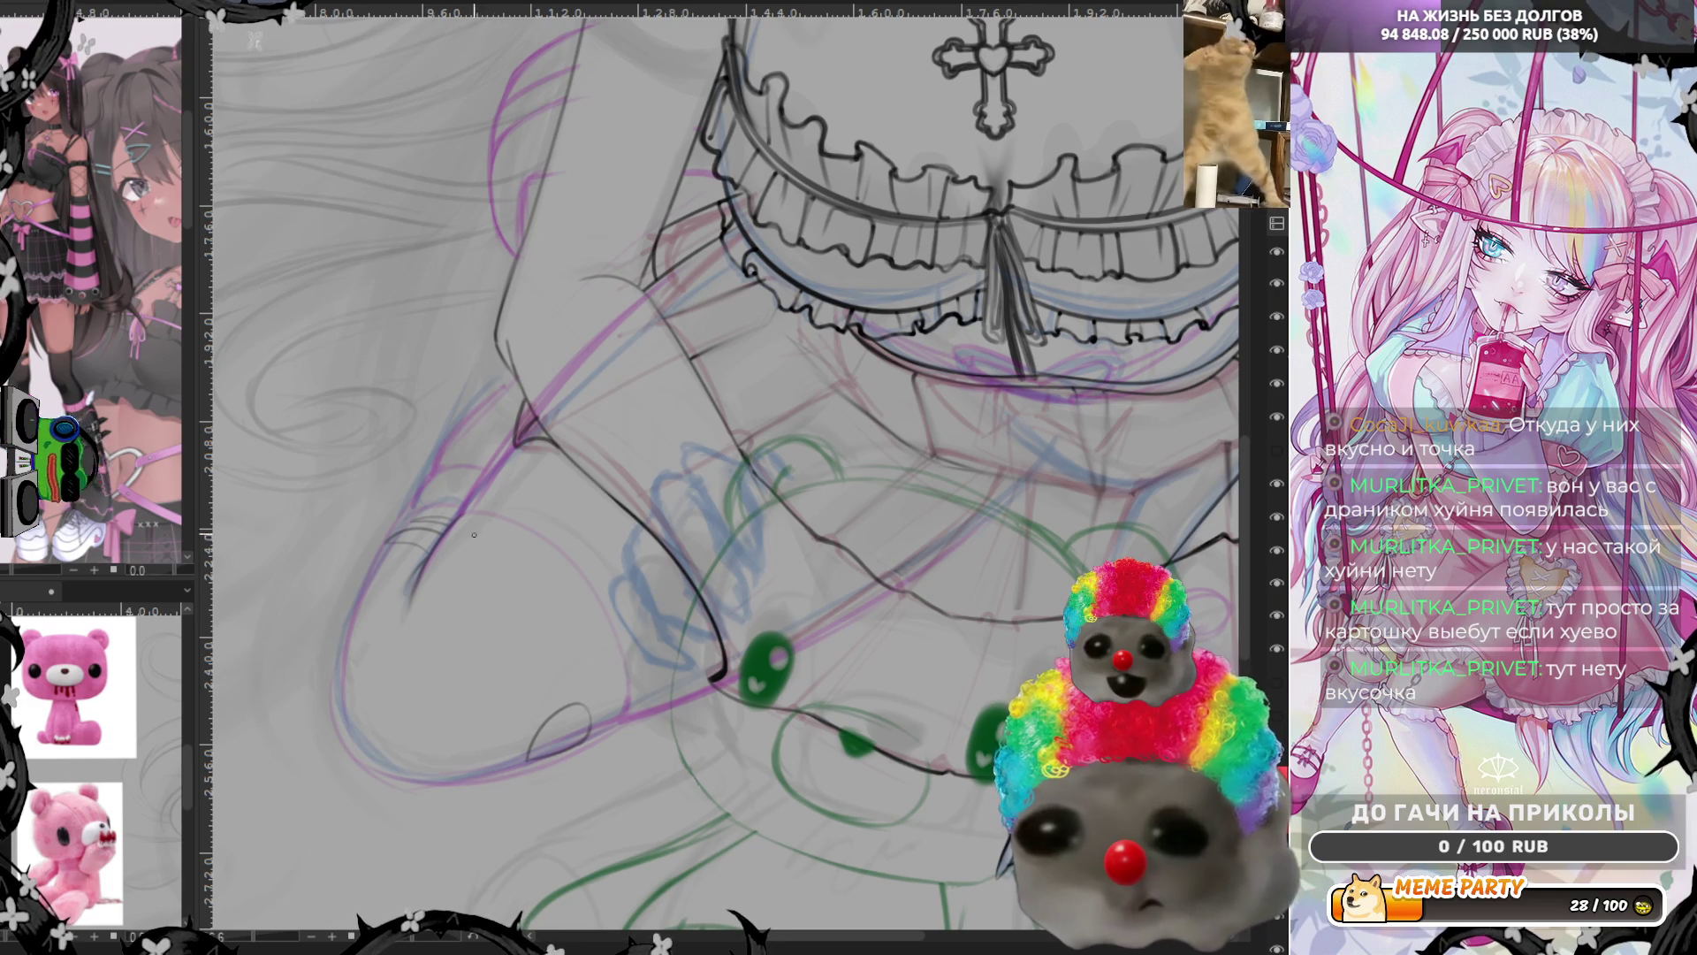
# Ink the forearm's lower contour in one stroke, undo it, and redraw the same line
pyautogui.moveTo(464, 511); pyautogui.dragTo(615, 621)
pyautogui.hotkey('ctrl', 'z')
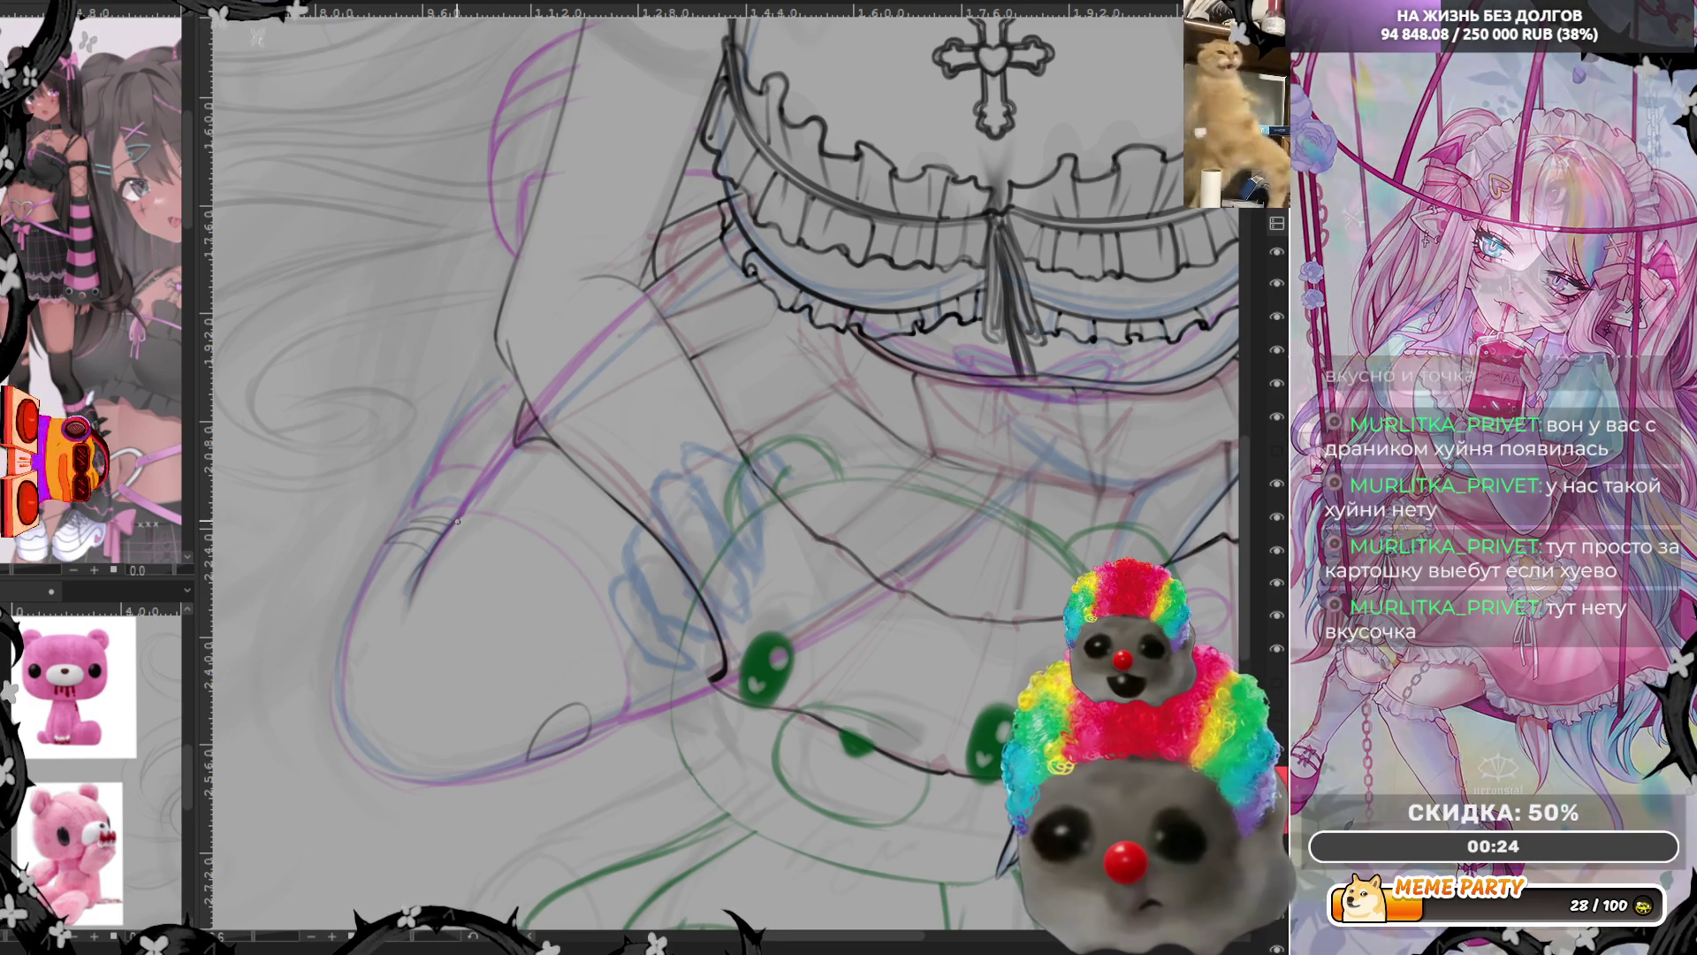
pyautogui.moveTo(464, 511); pyautogui.dragTo(614, 621)
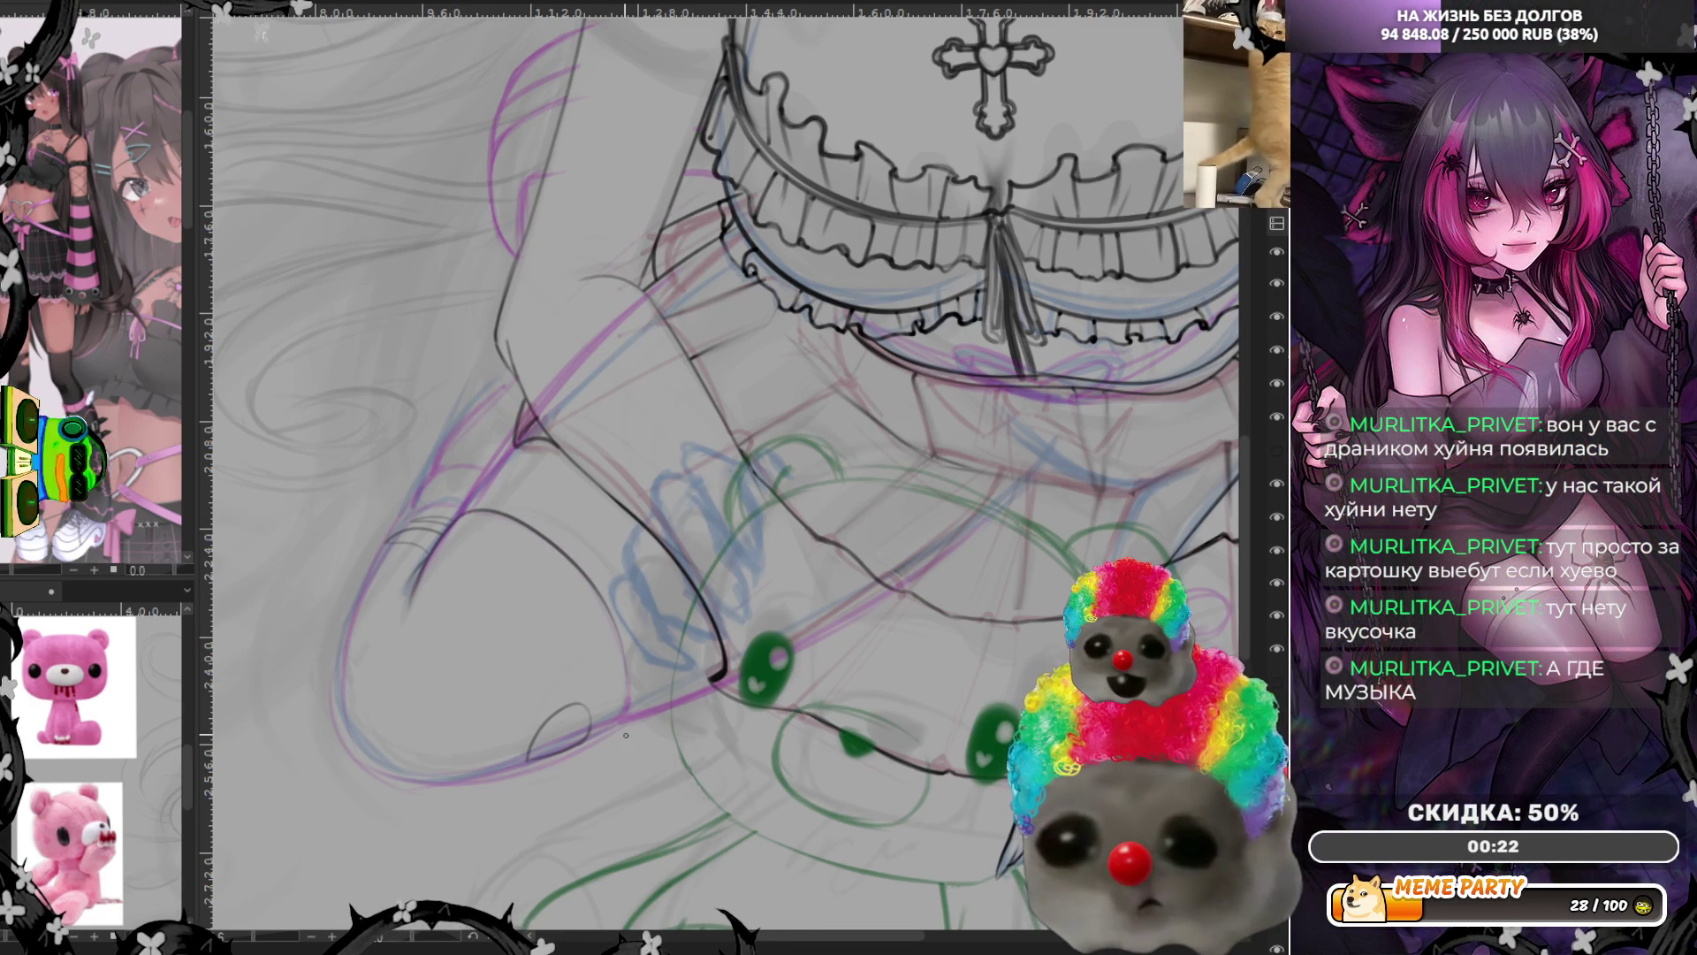
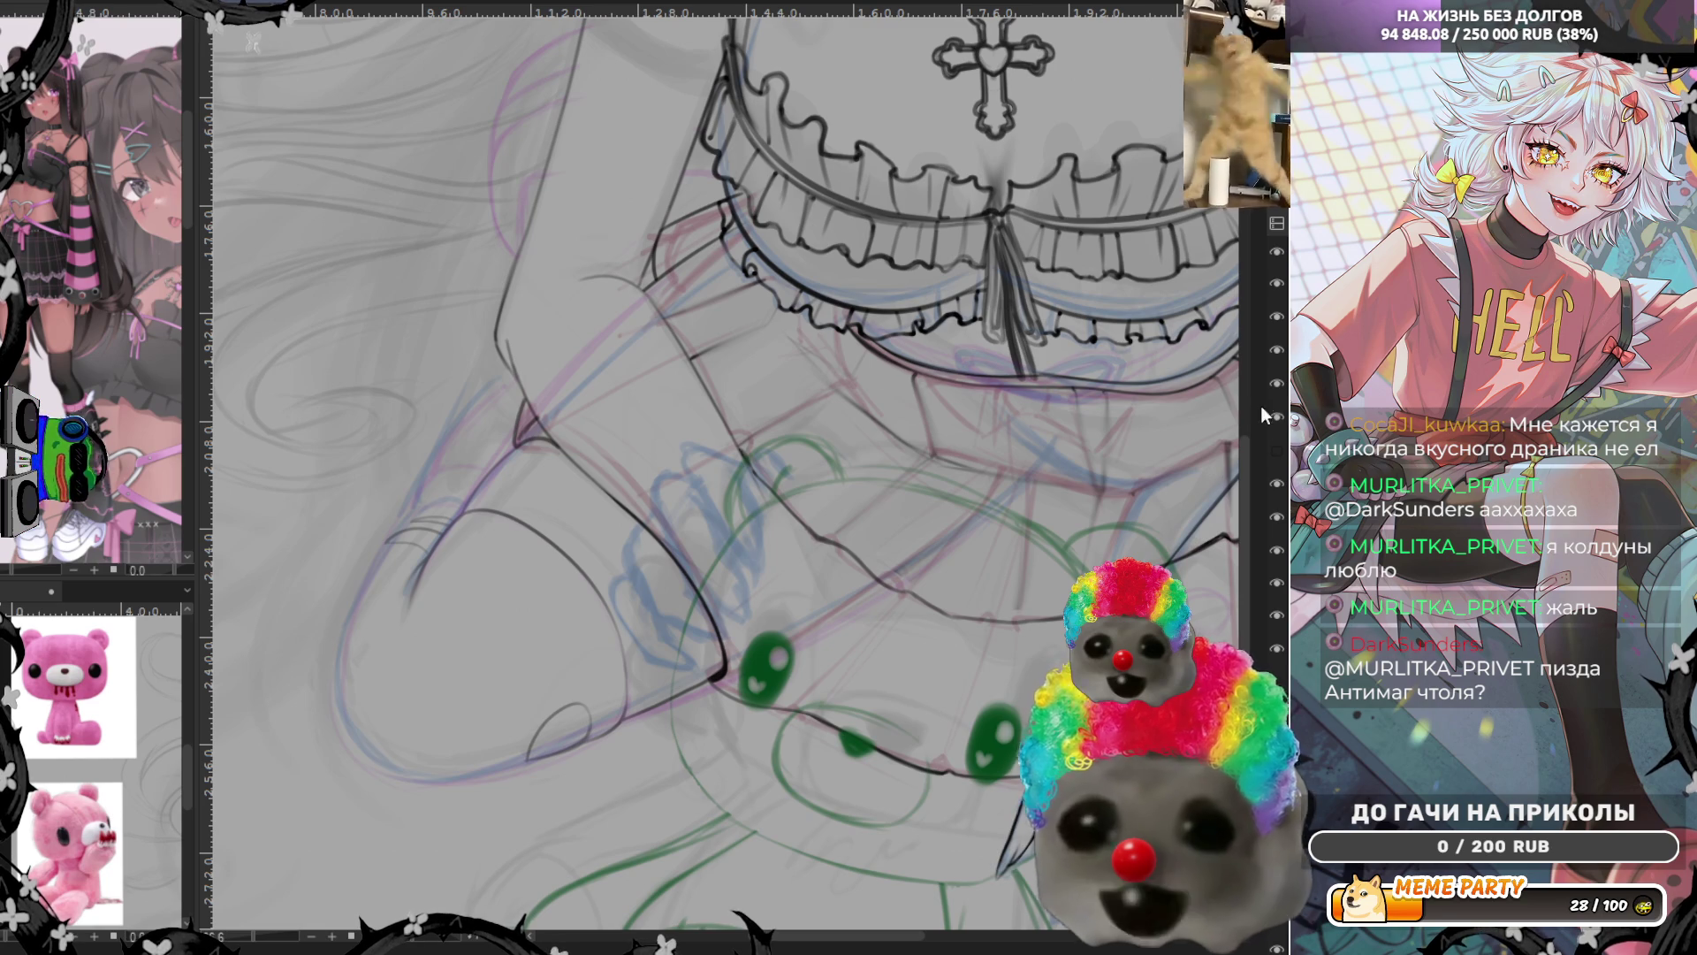
# Hide the dark sketch strokes around the hand via the layer's eye icon
pyautogui.click(1277, 352)
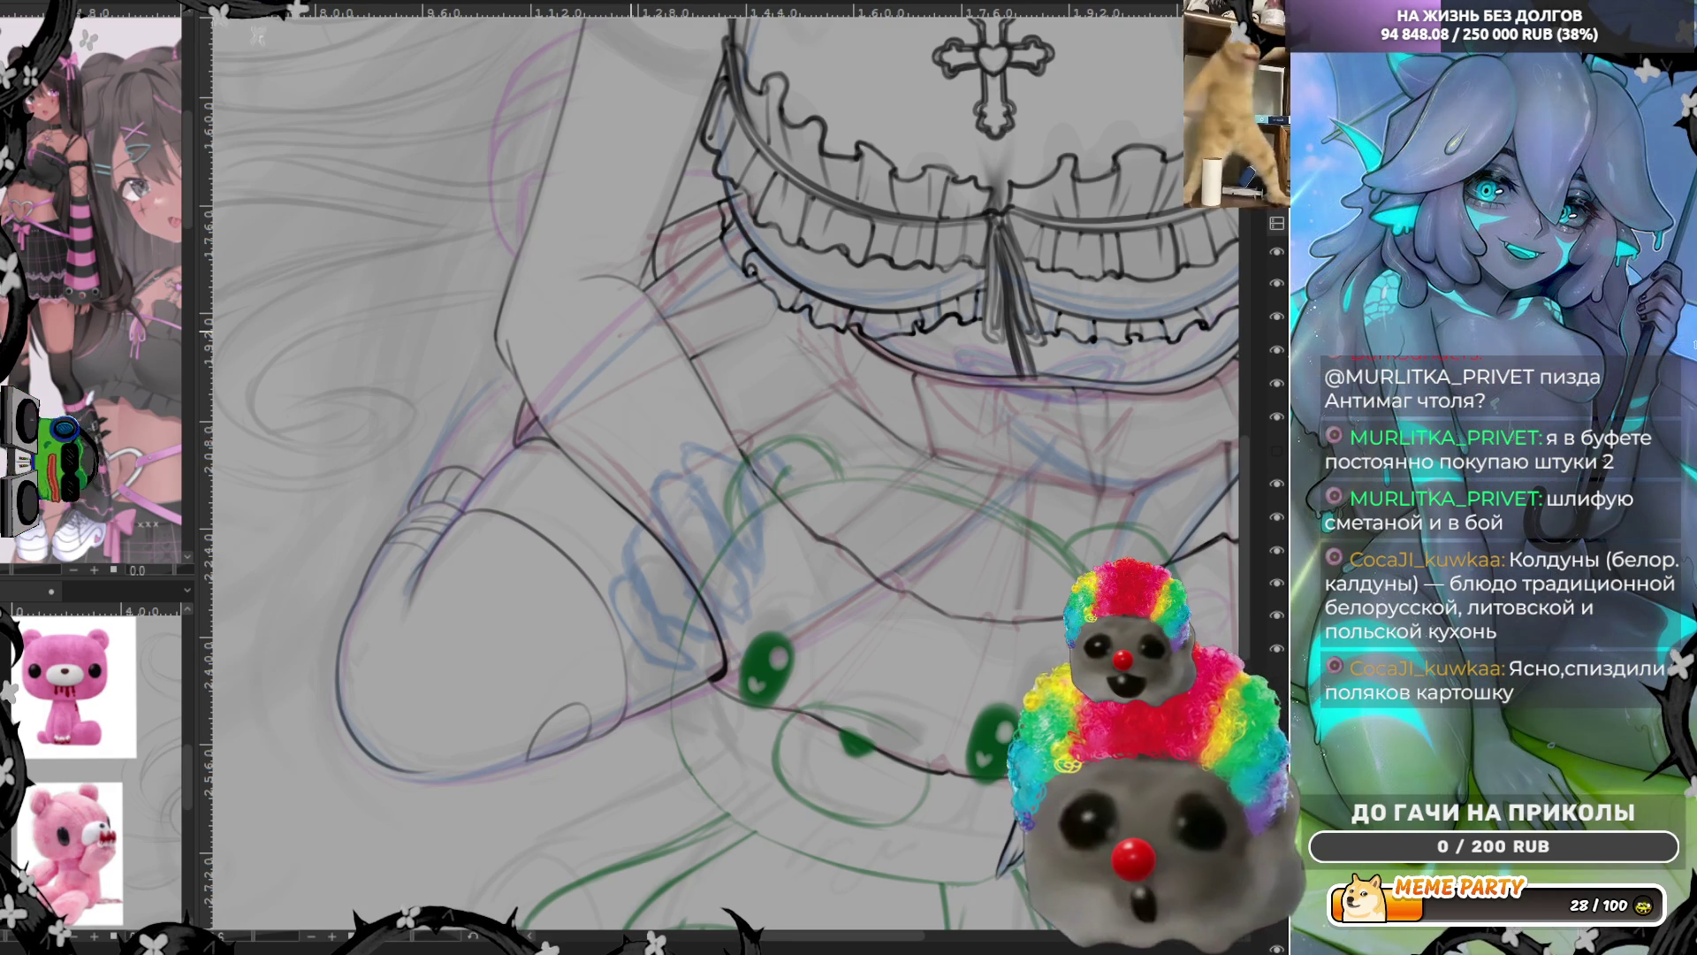
pyautogui.scroll(-2, 544, 657)
pyautogui.scroll(-3, 544, 657)
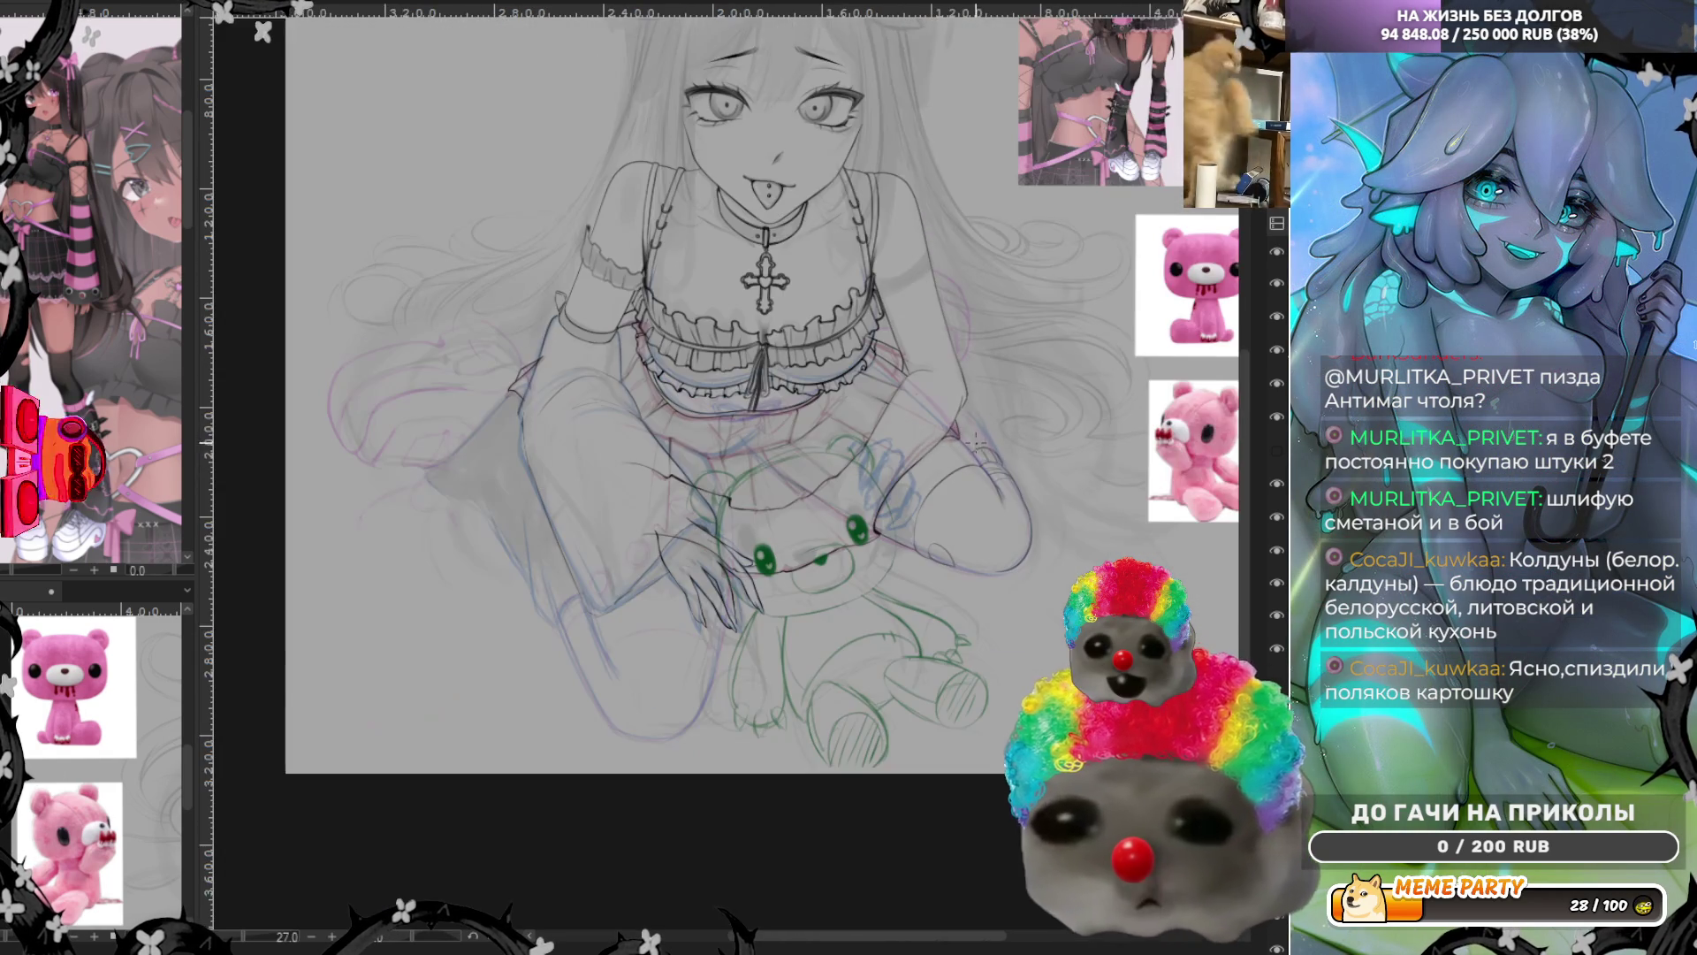
pyautogui.scroll(3, 544, 657)
pyautogui.scroll(1, 544, 657)
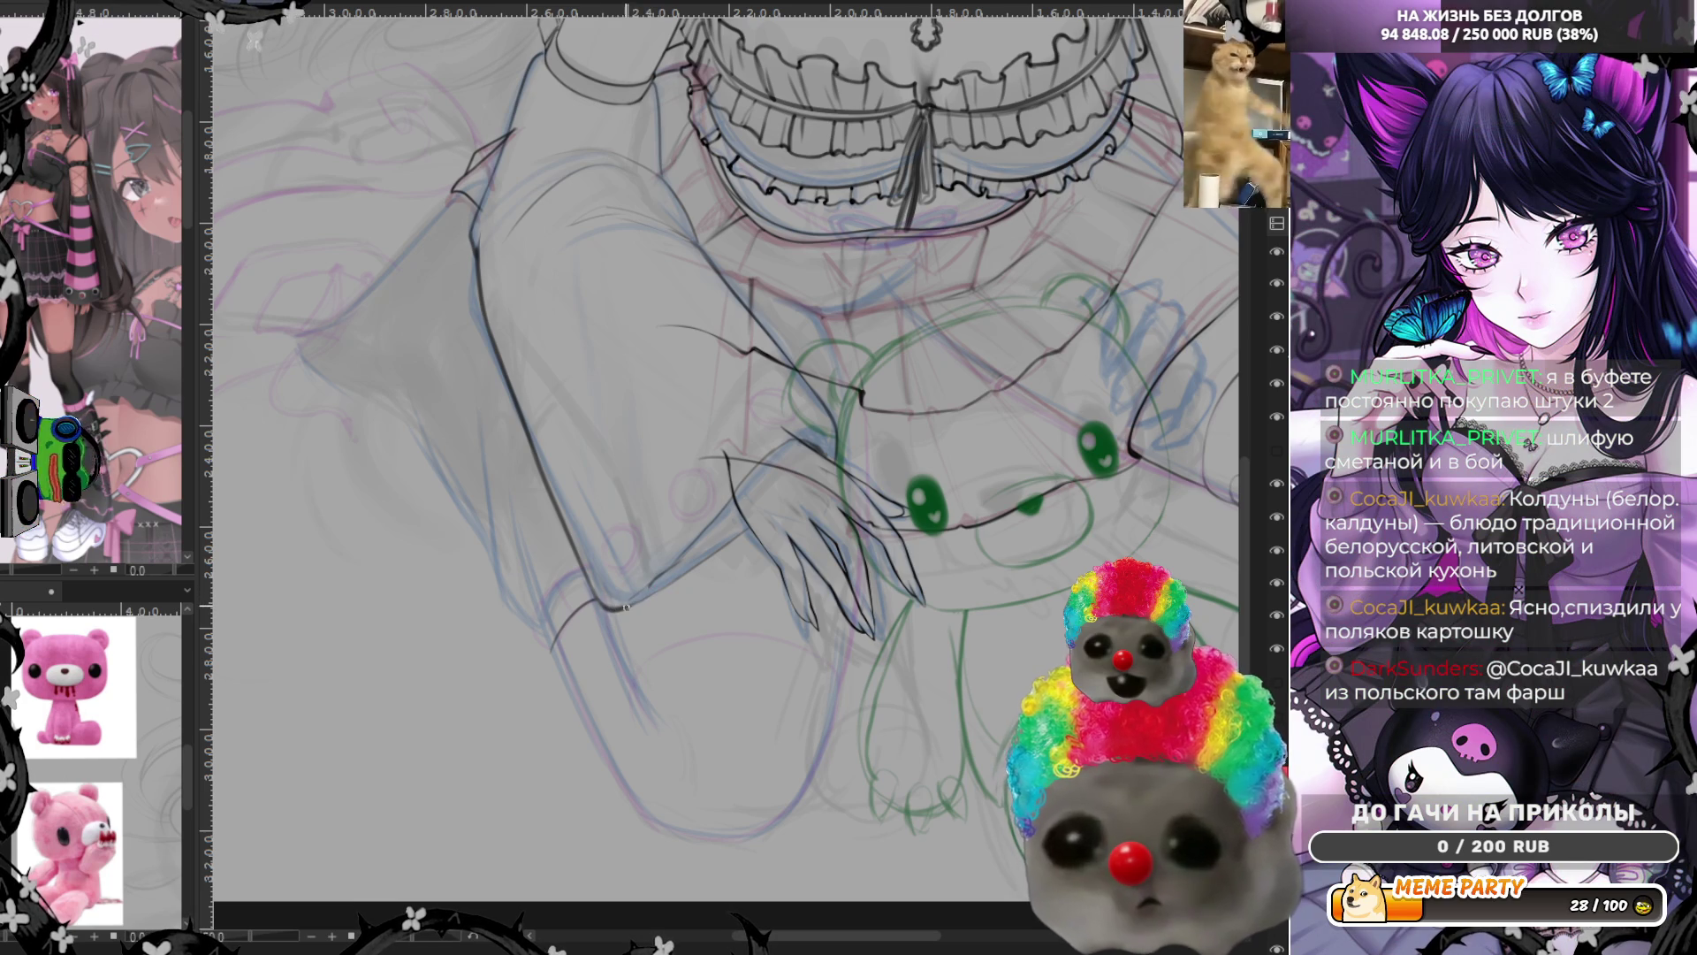
# Ink the forearm's outer contour into the cuff, then mirror the canvas to check it
pyautogui.moveTo(618, 607); pyautogui.dragTo(722, 546)
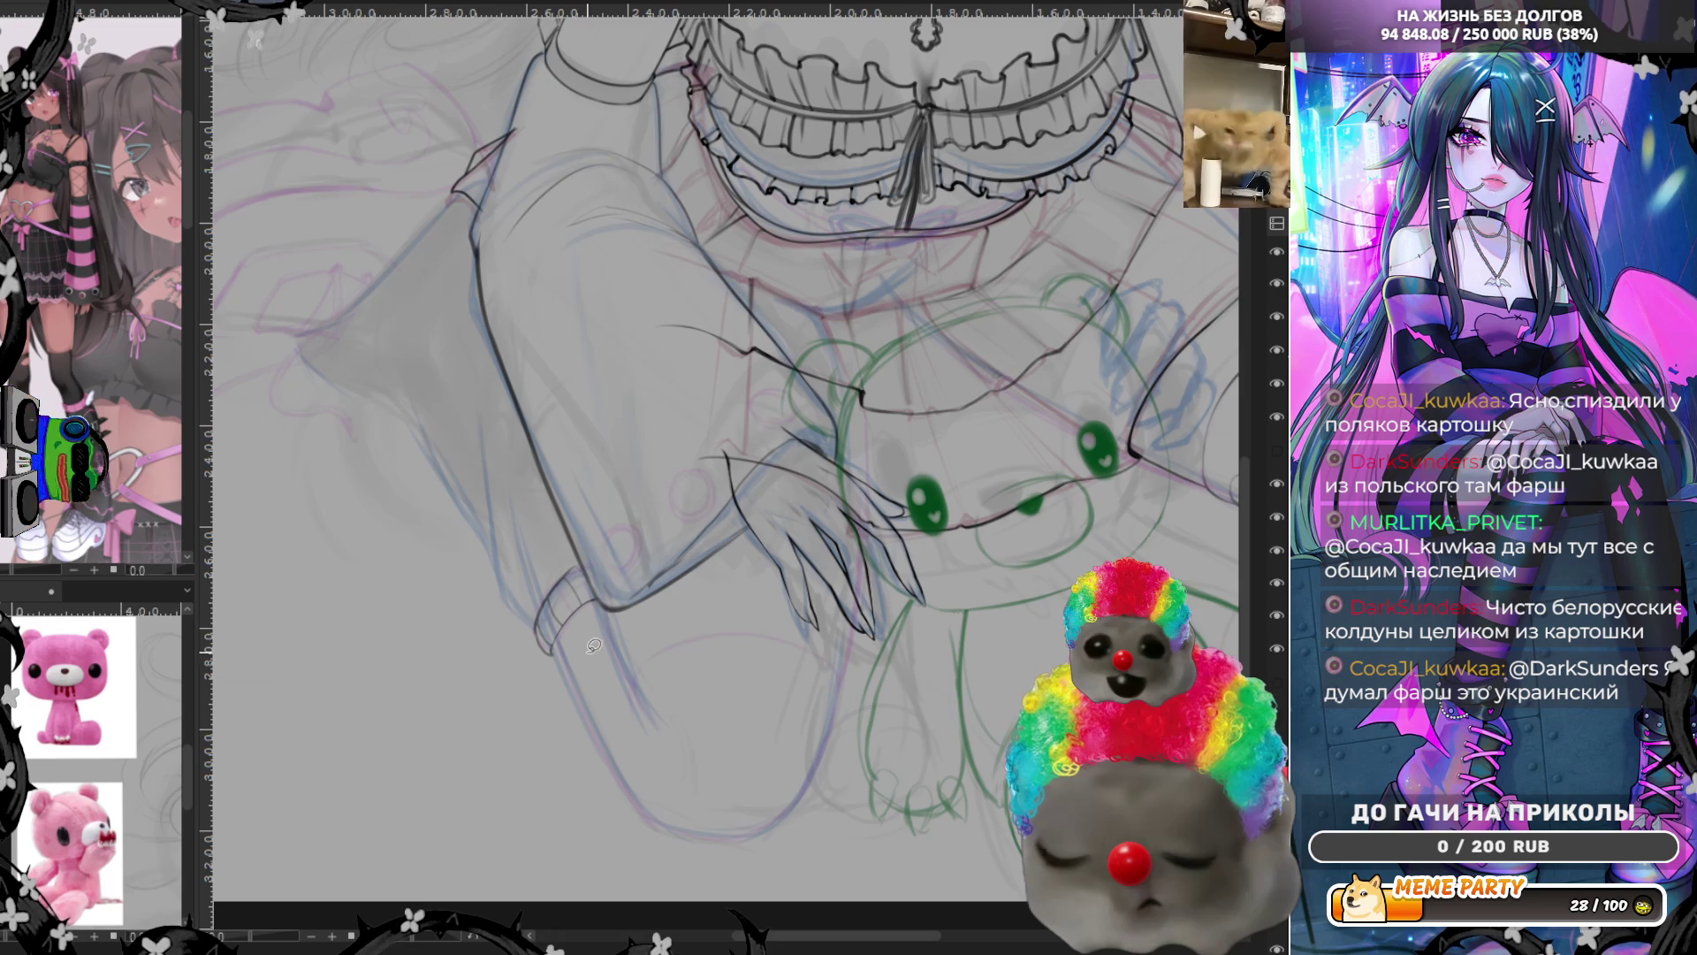
pyautogui.press('m')
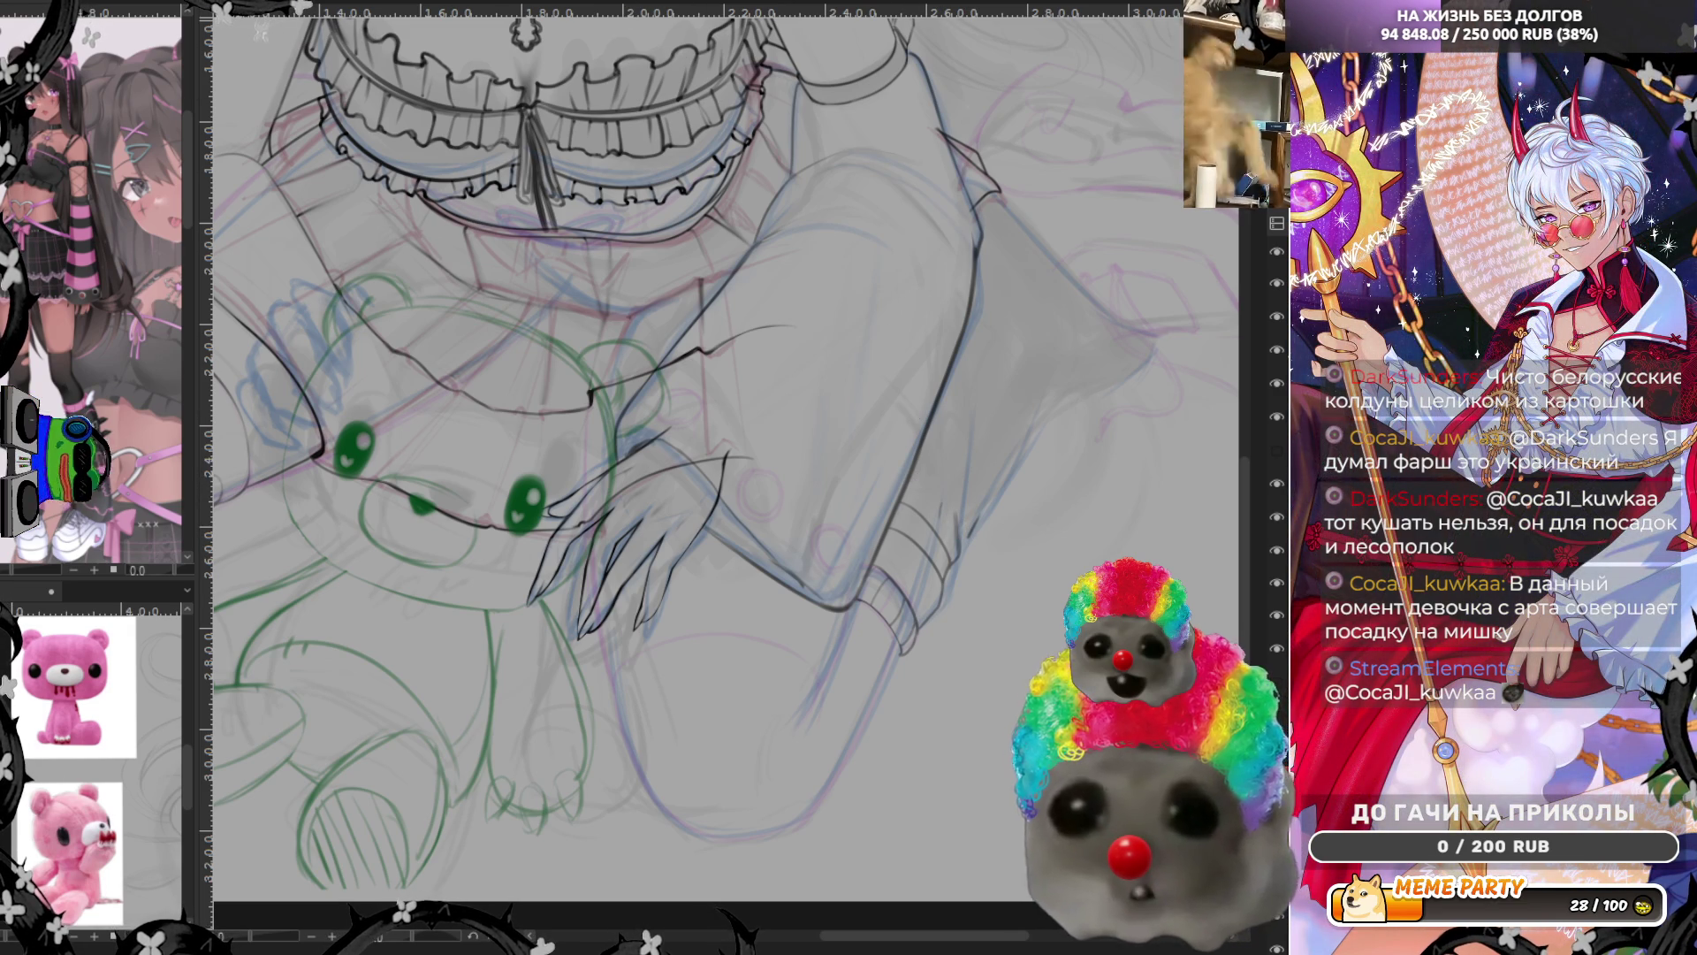
# Flip the canvas back to normal orientation before continuing the sleeve lines
pyautogui.press('m')
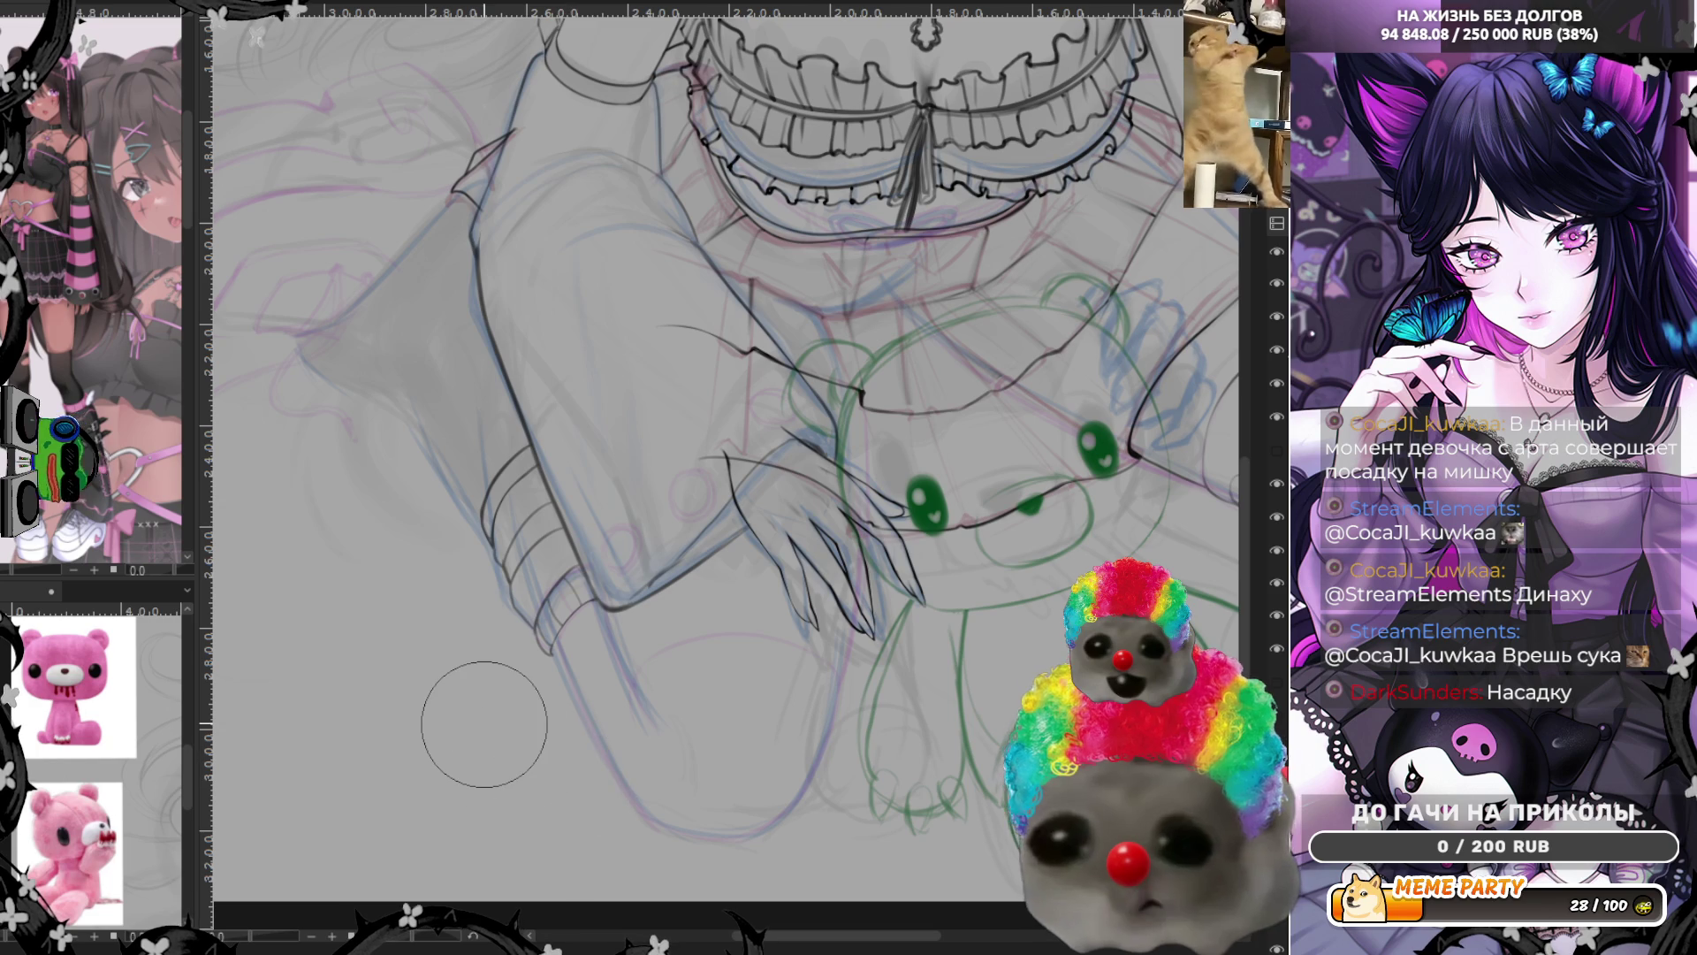
pyautogui.scroll(-3, 709, 409)
pyautogui.scroll(3, 710, 409)
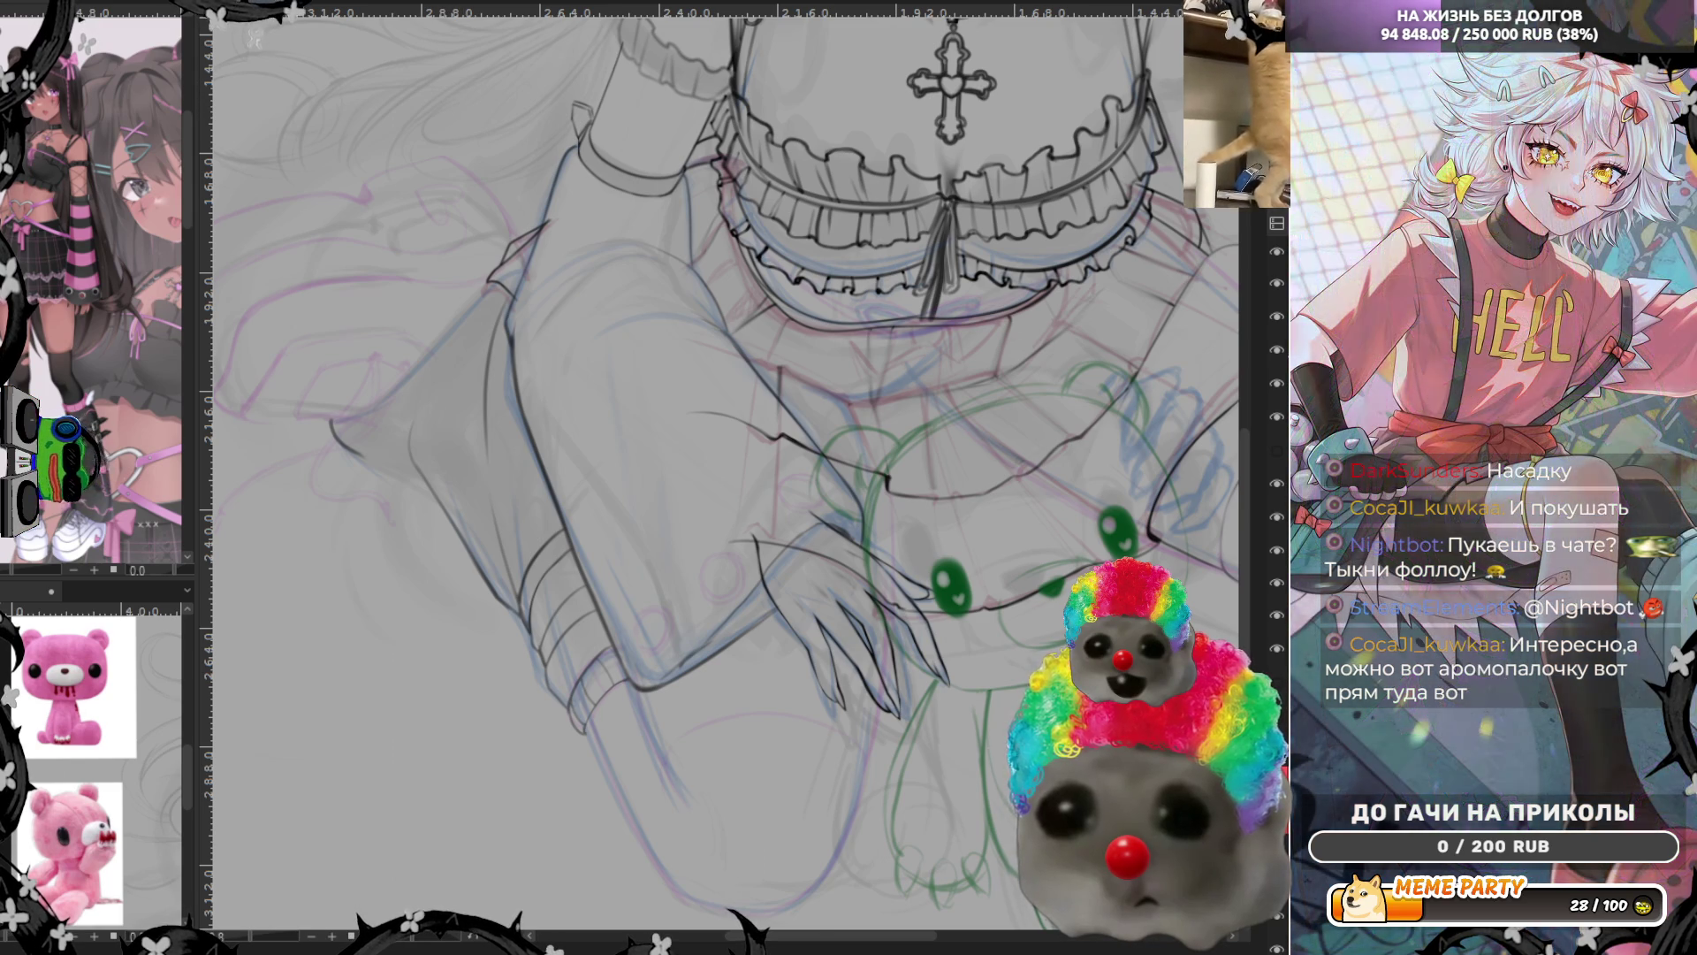
# Mirror the canvas horizontally to check the second sleeve's cuff lines
pyautogui.press('h')
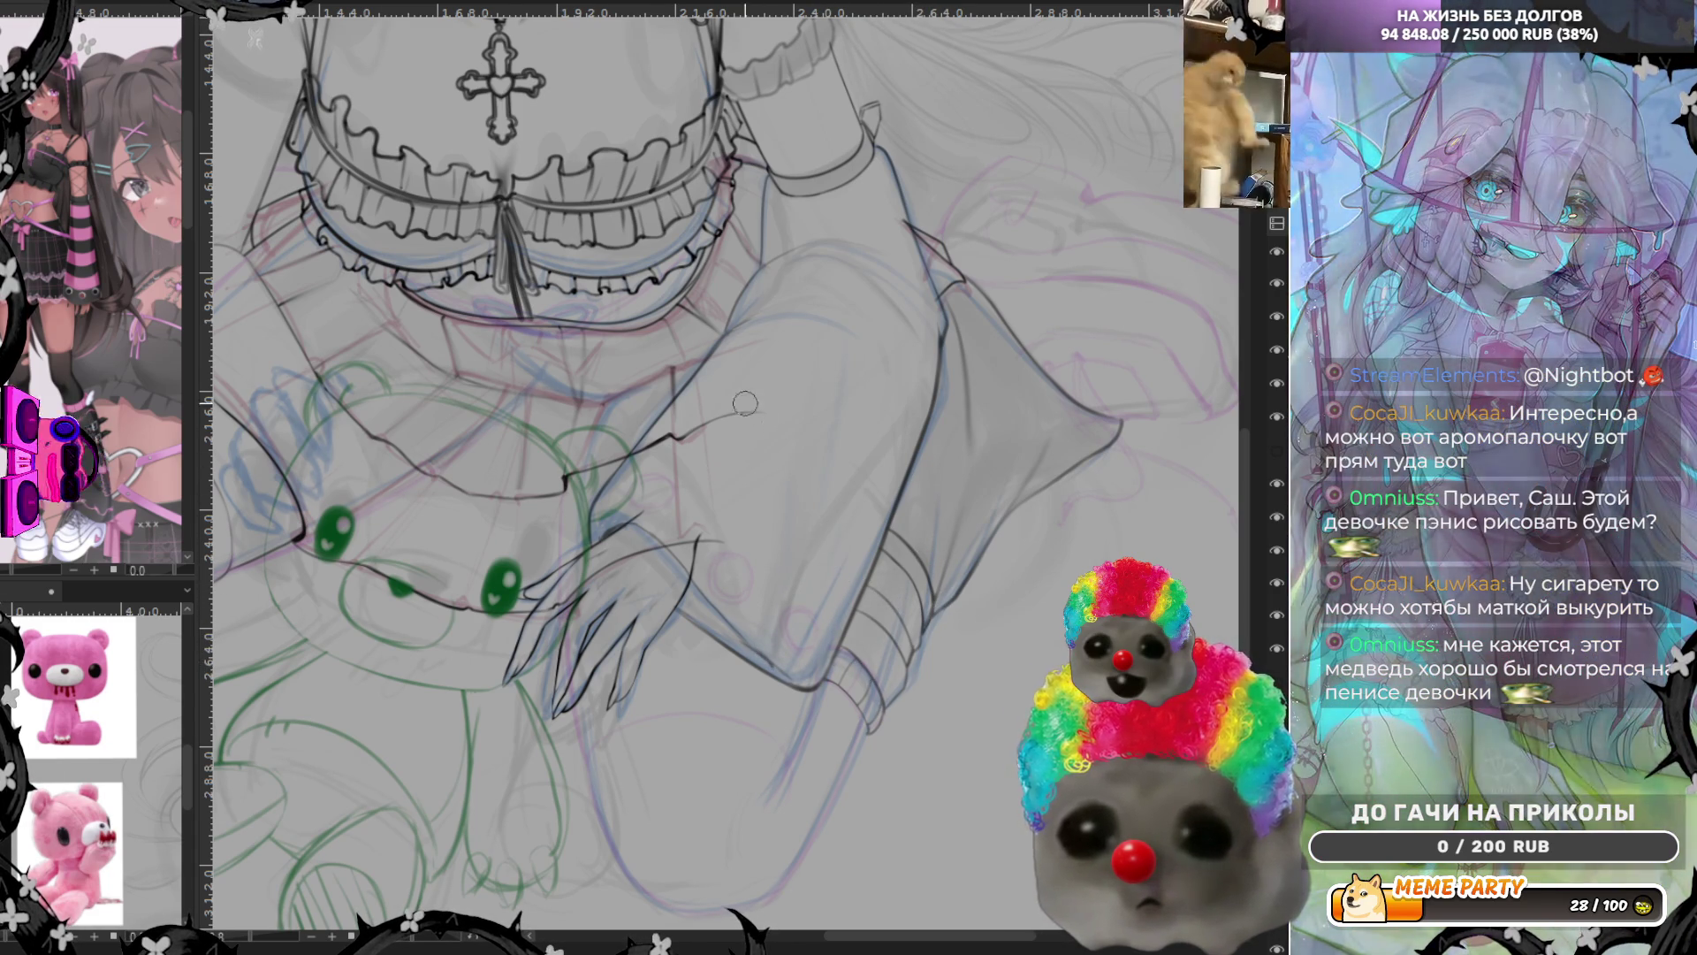
pyautogui.scroll(-5, 762, 393)
pyautogui.scroll(2, 496, 334)
pyautogui.scroll(2, 495, 333)
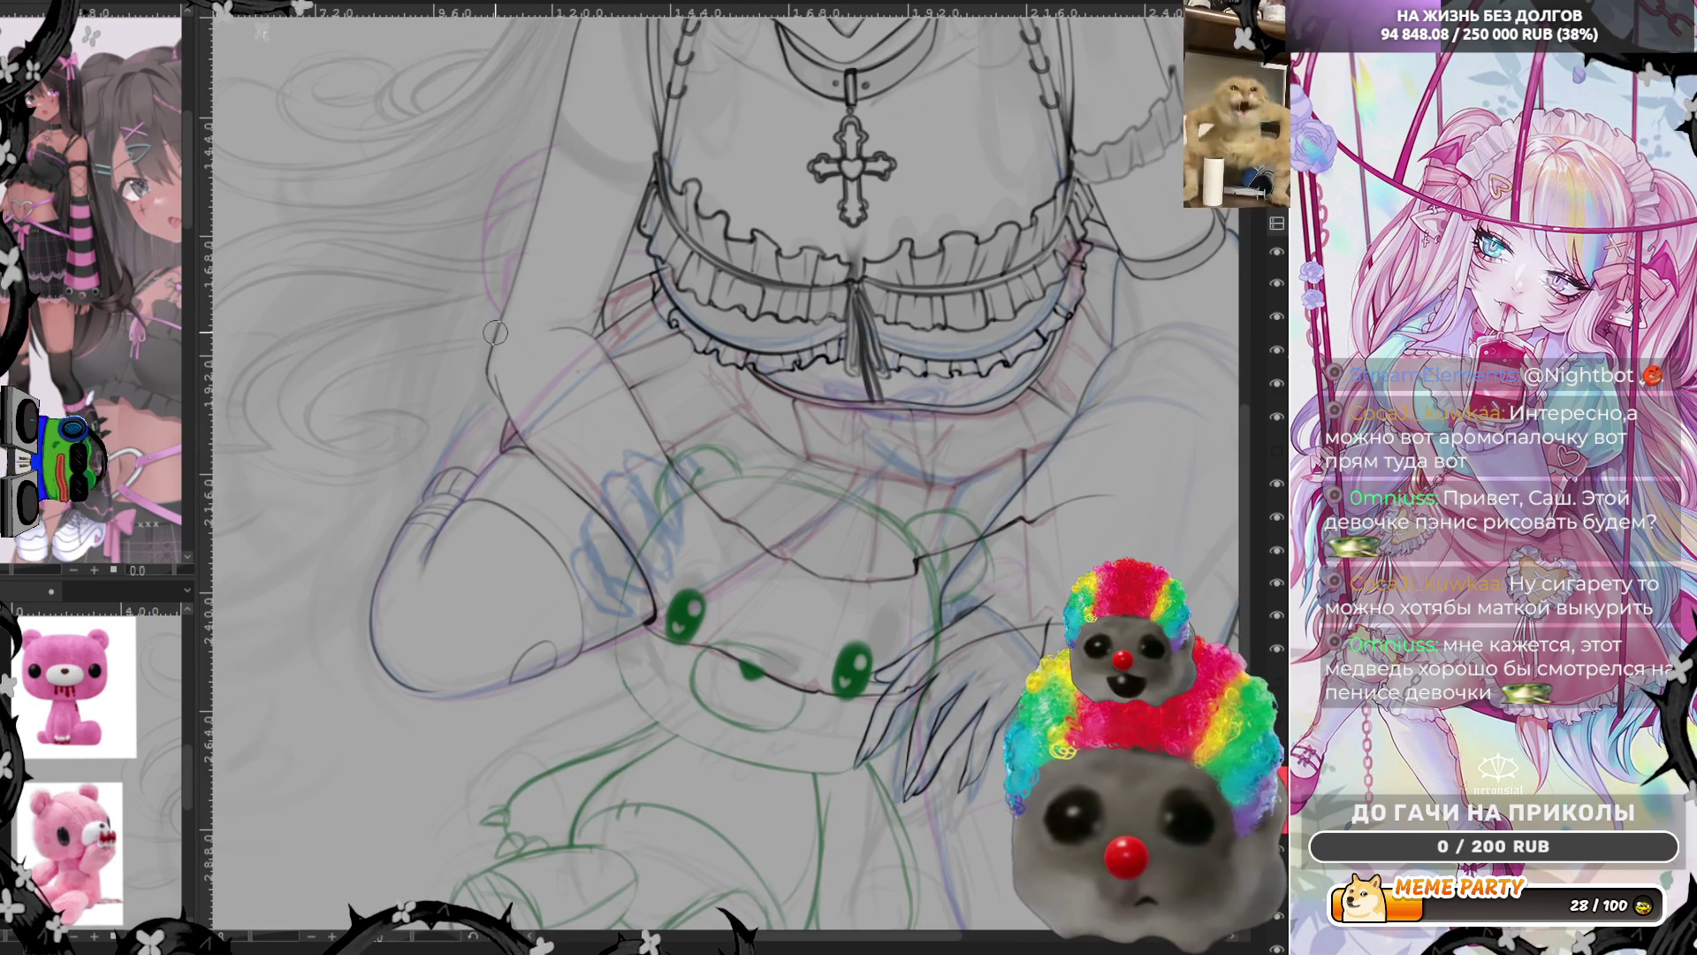
pyautogui.scroll(1, 496, 334)
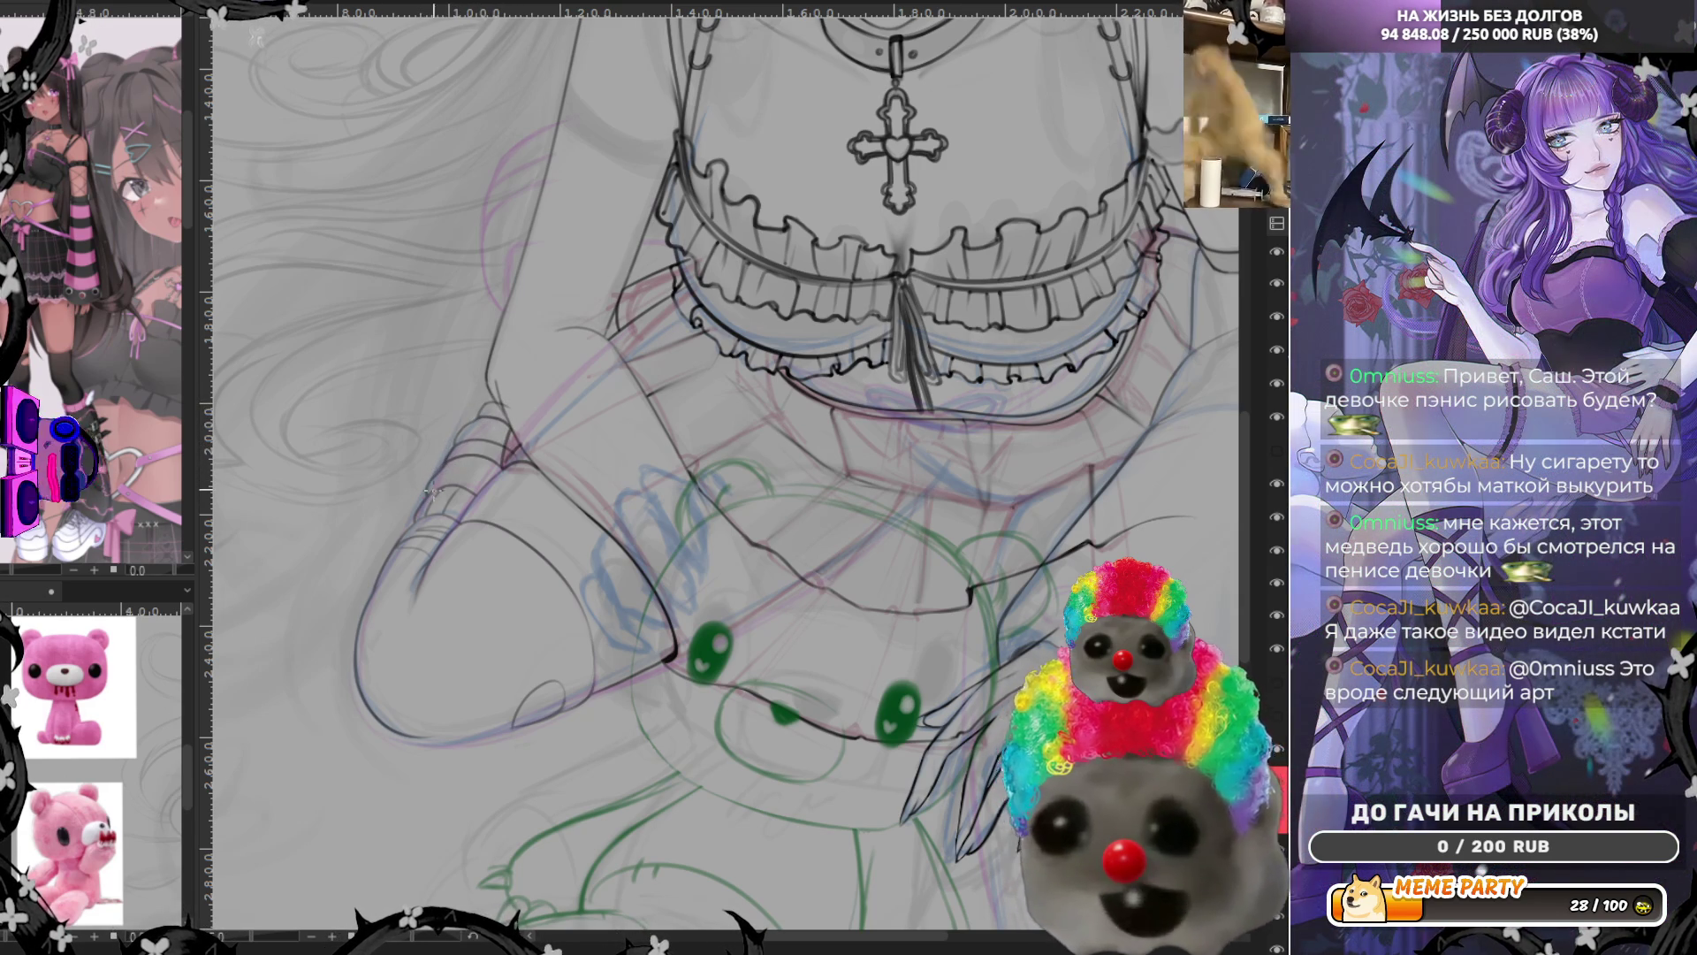
pyautogui.scroll(-5, 340, 416)
pyautogui.scroll(3, 514, 419)
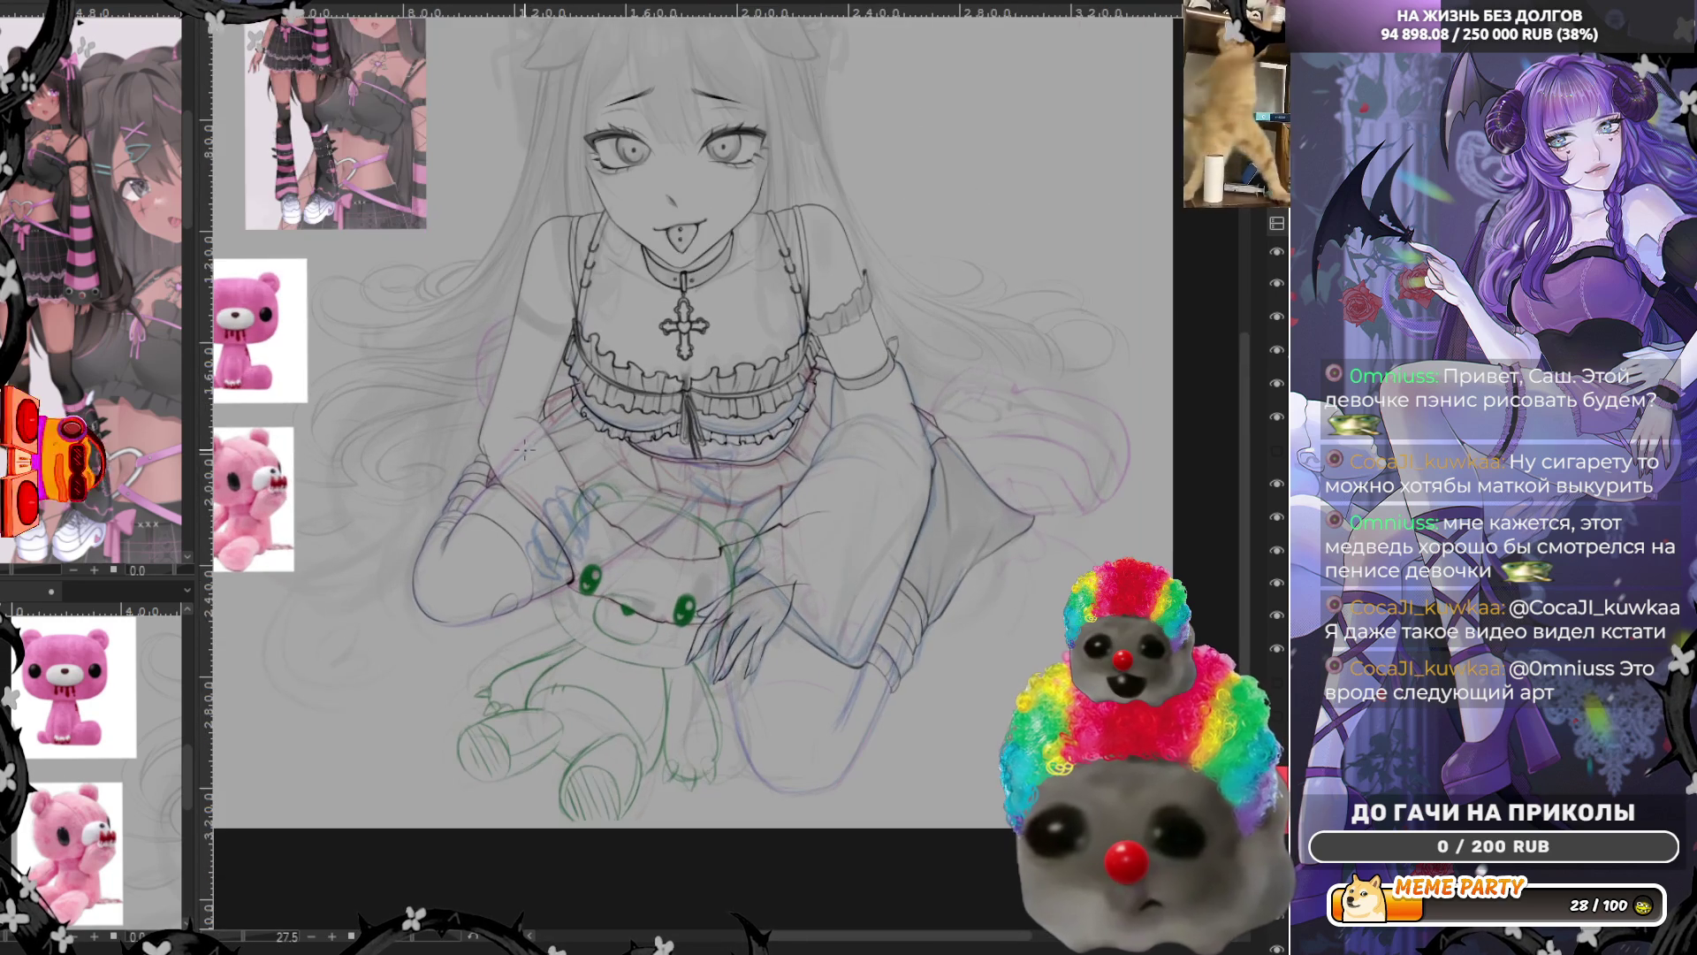
pyautogui.scroll(1, 512, 421)
pyautogui.scroll(2, 558, 425)
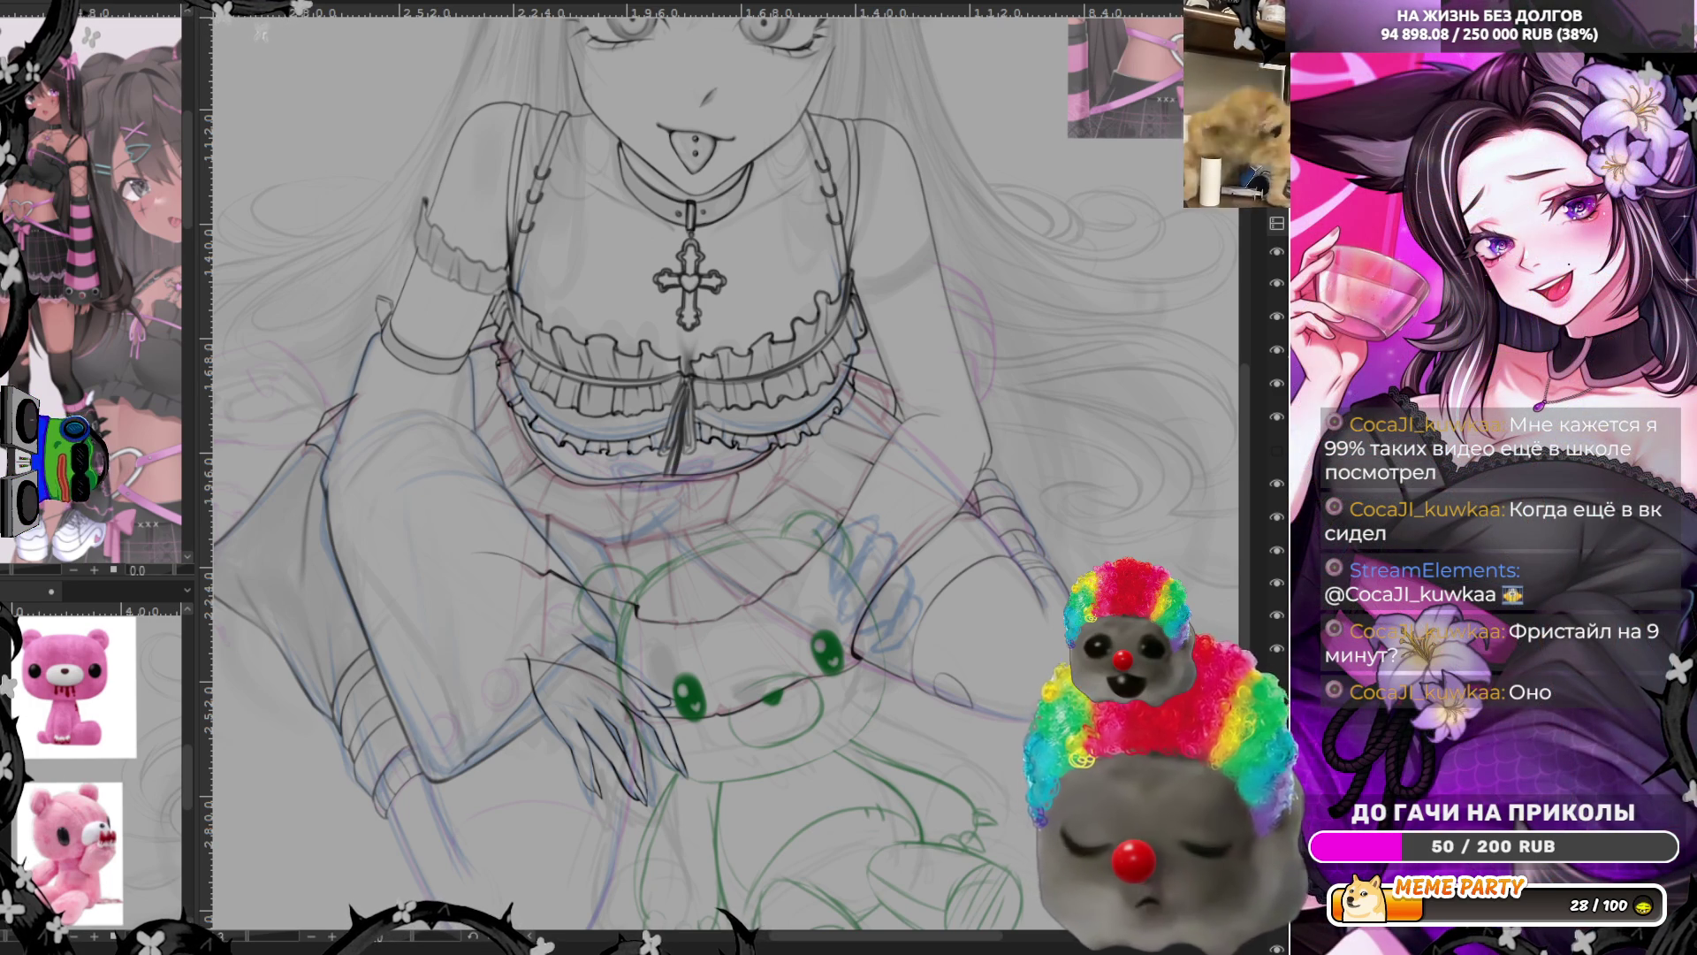
pyautogui.scroll(-2, 722, 478)
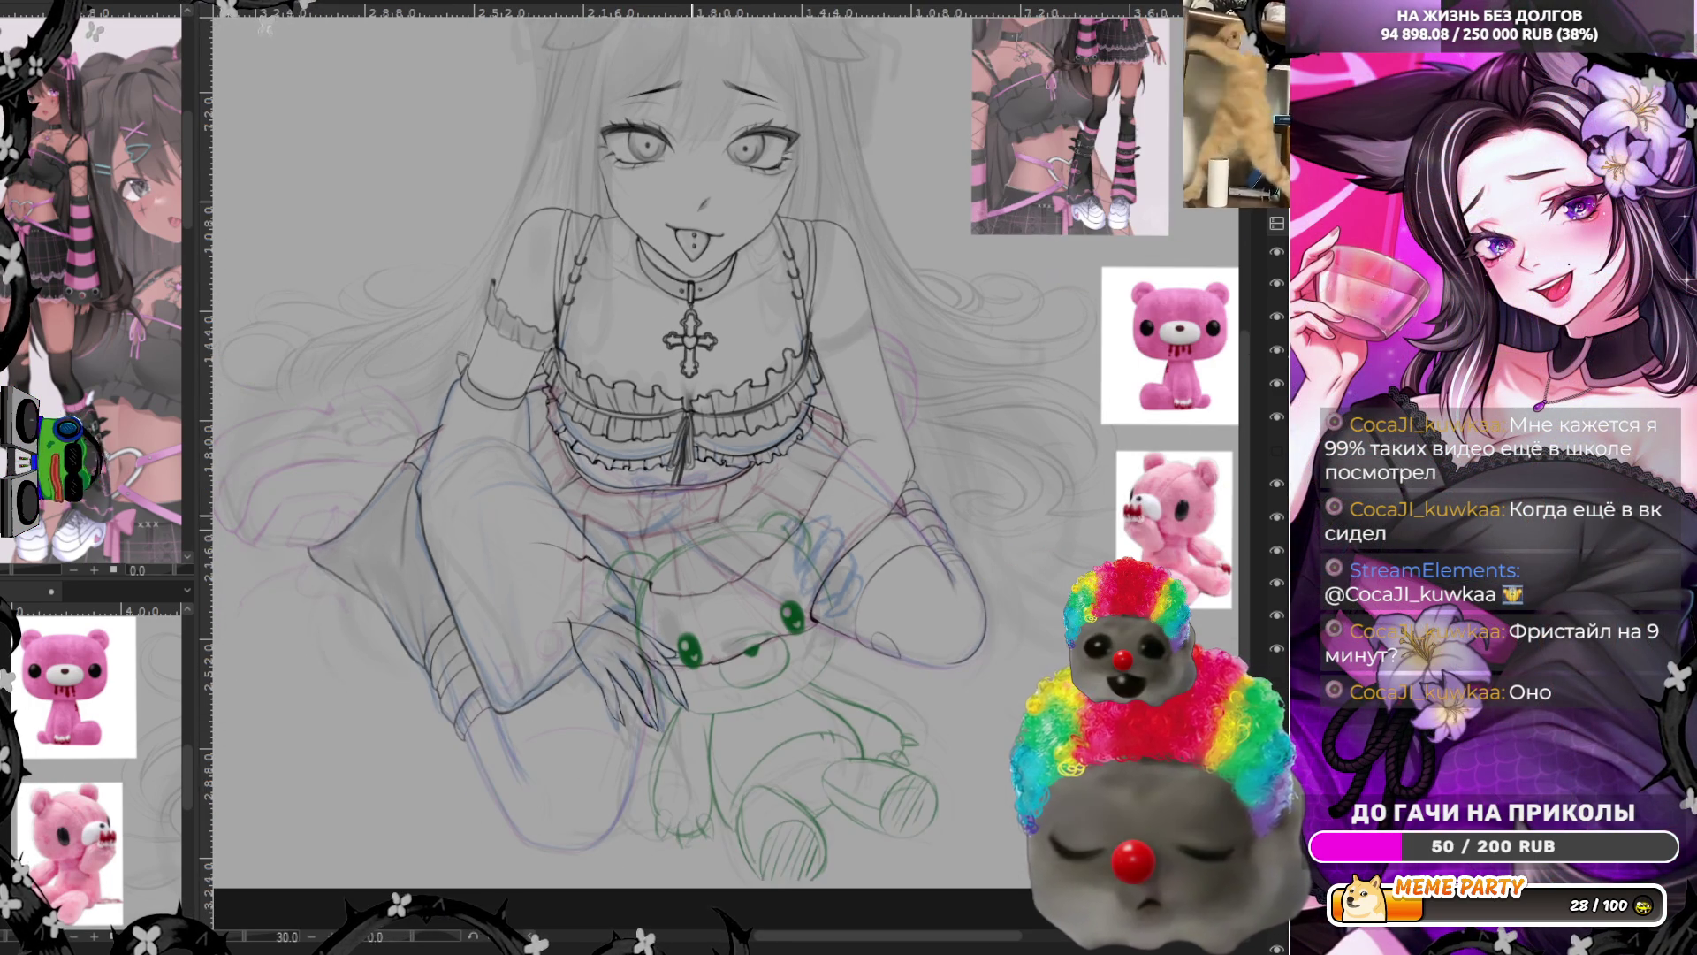
pyautogui.scroll(1, 722, 478)
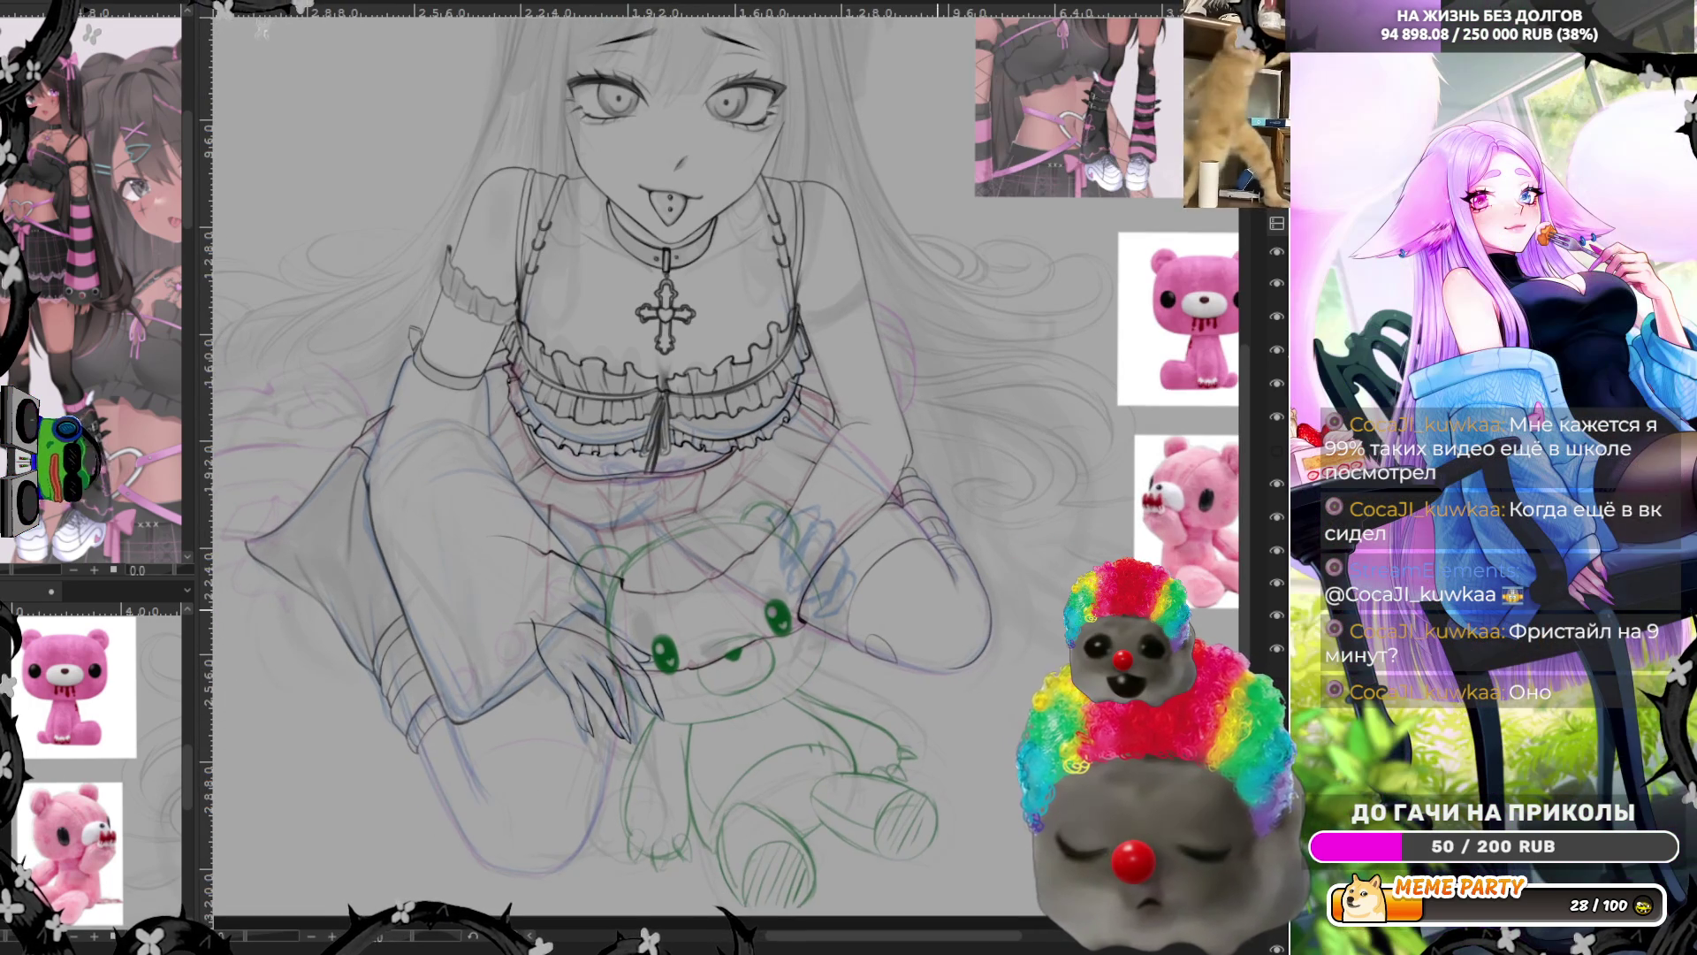
pyautogui.scroll(1, 1033, 689)
pyautogui.scroll(3, 1033, 690)
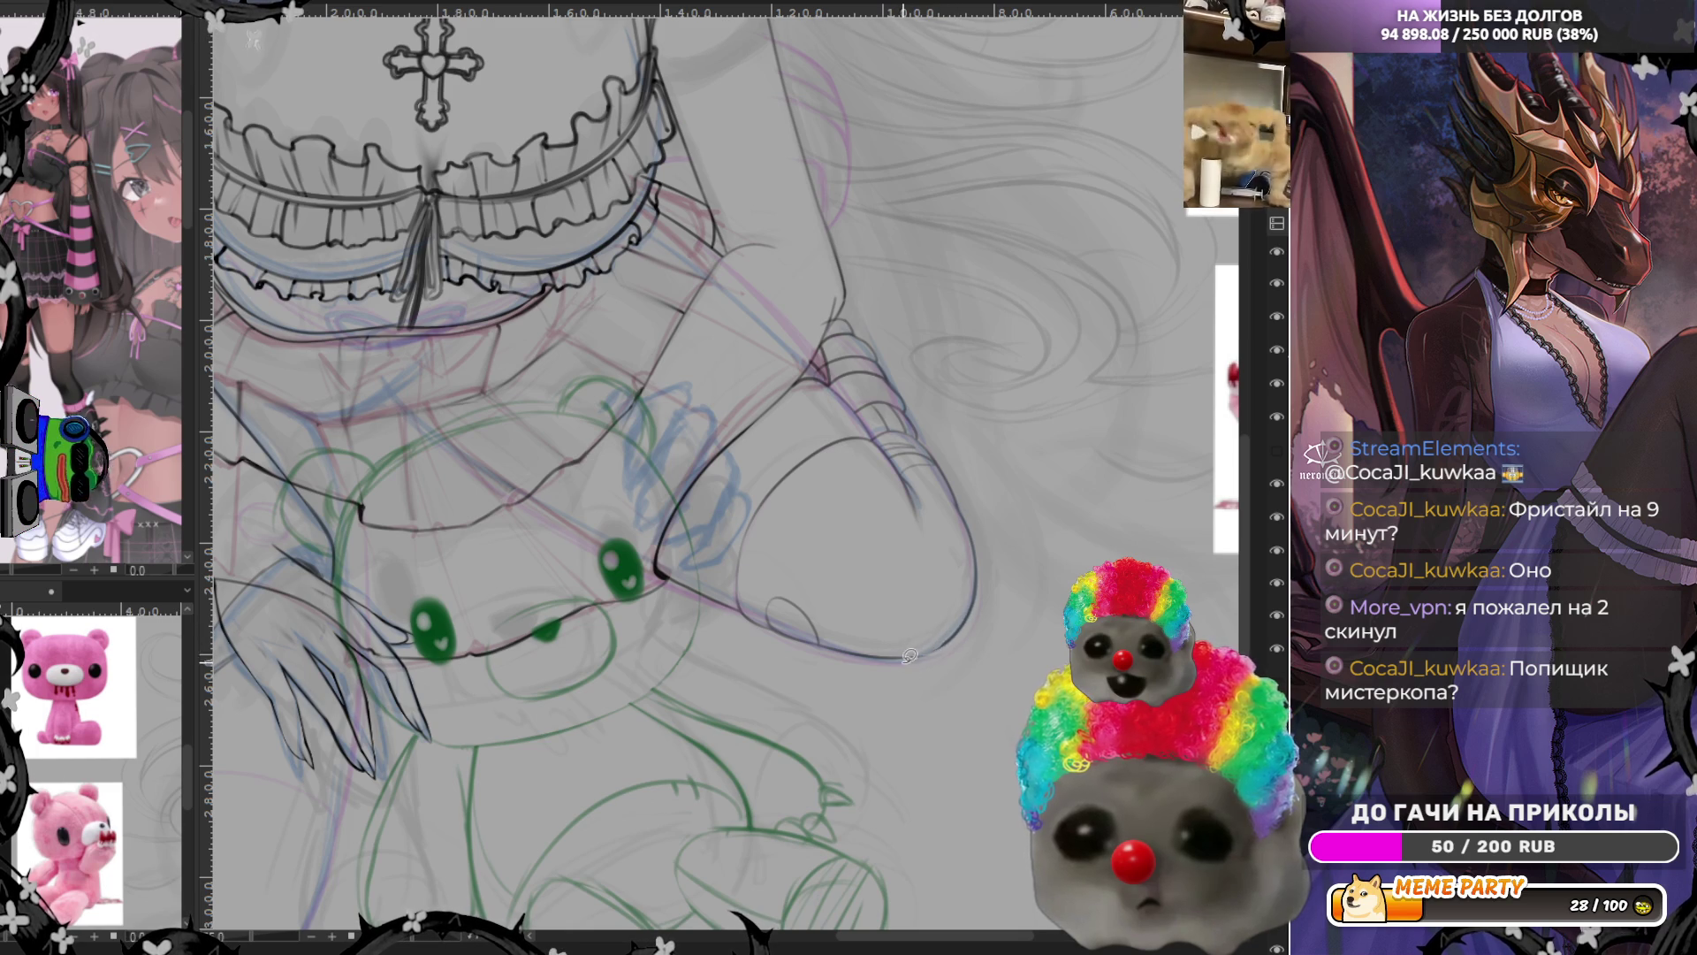
pyautogui.scroll(2, 910, 656)
pyautogui.scroll(2, 913, 526)
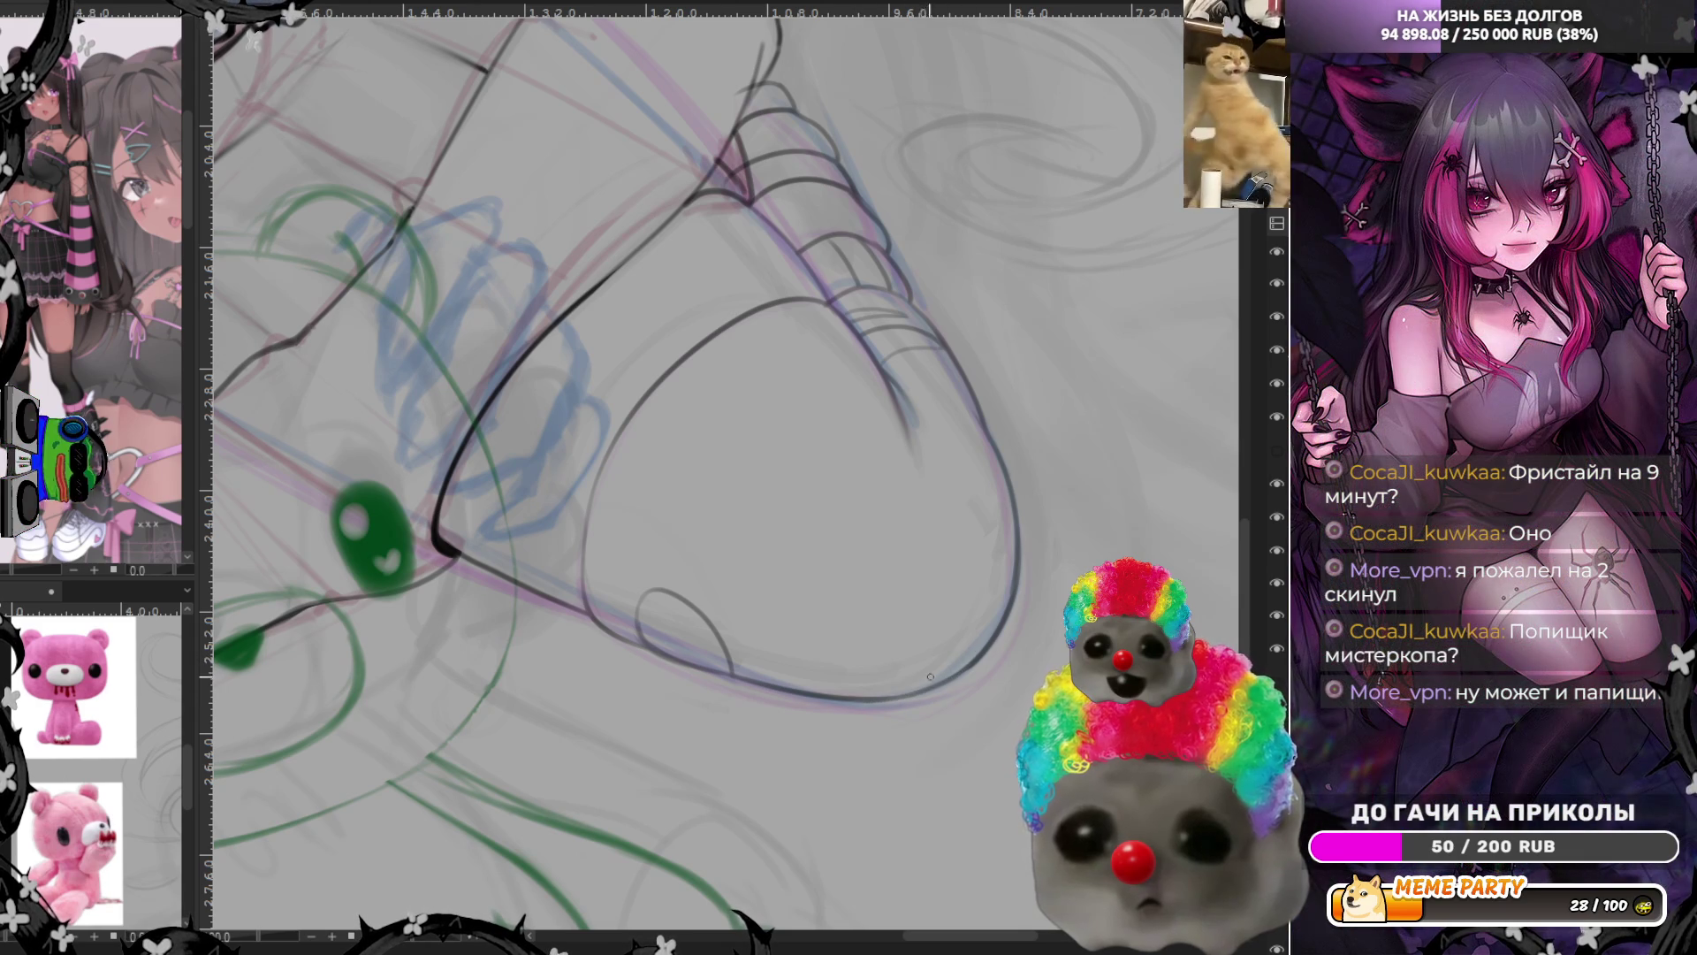
pyautogui.scroll(-3, 996, 585)
pyautogui.scroll(-3, 997, 583)
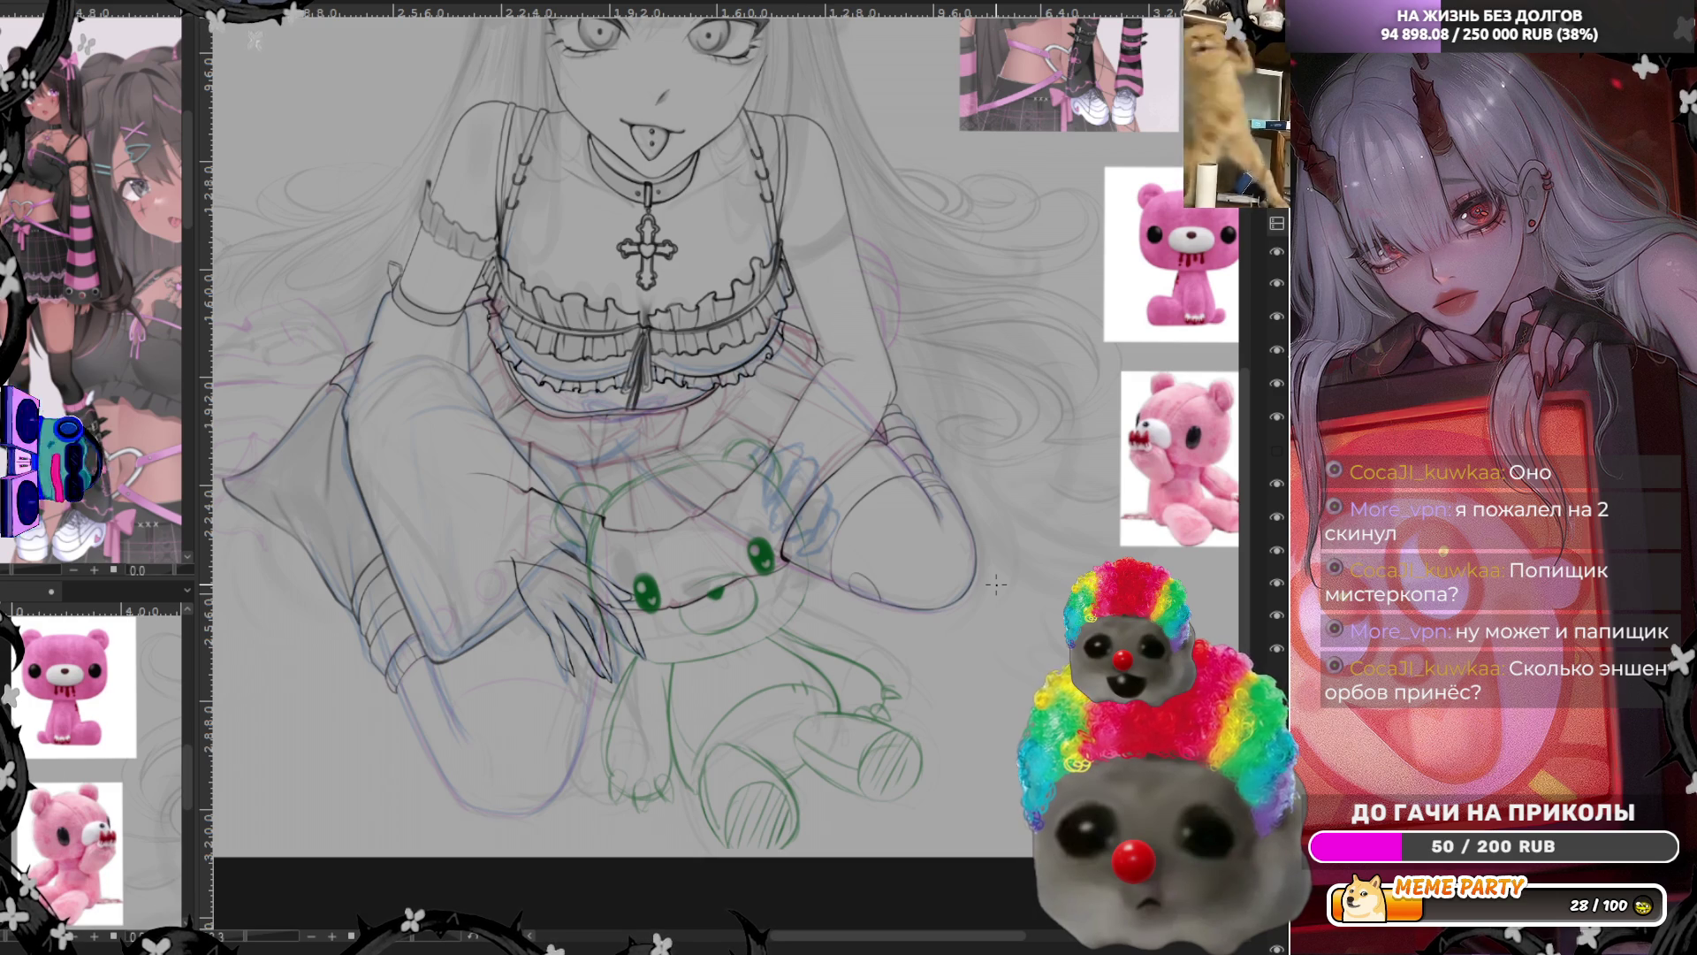
# Mirror the view and zoom out to check the whole figure's arms and legs
pyautogui.press('h')
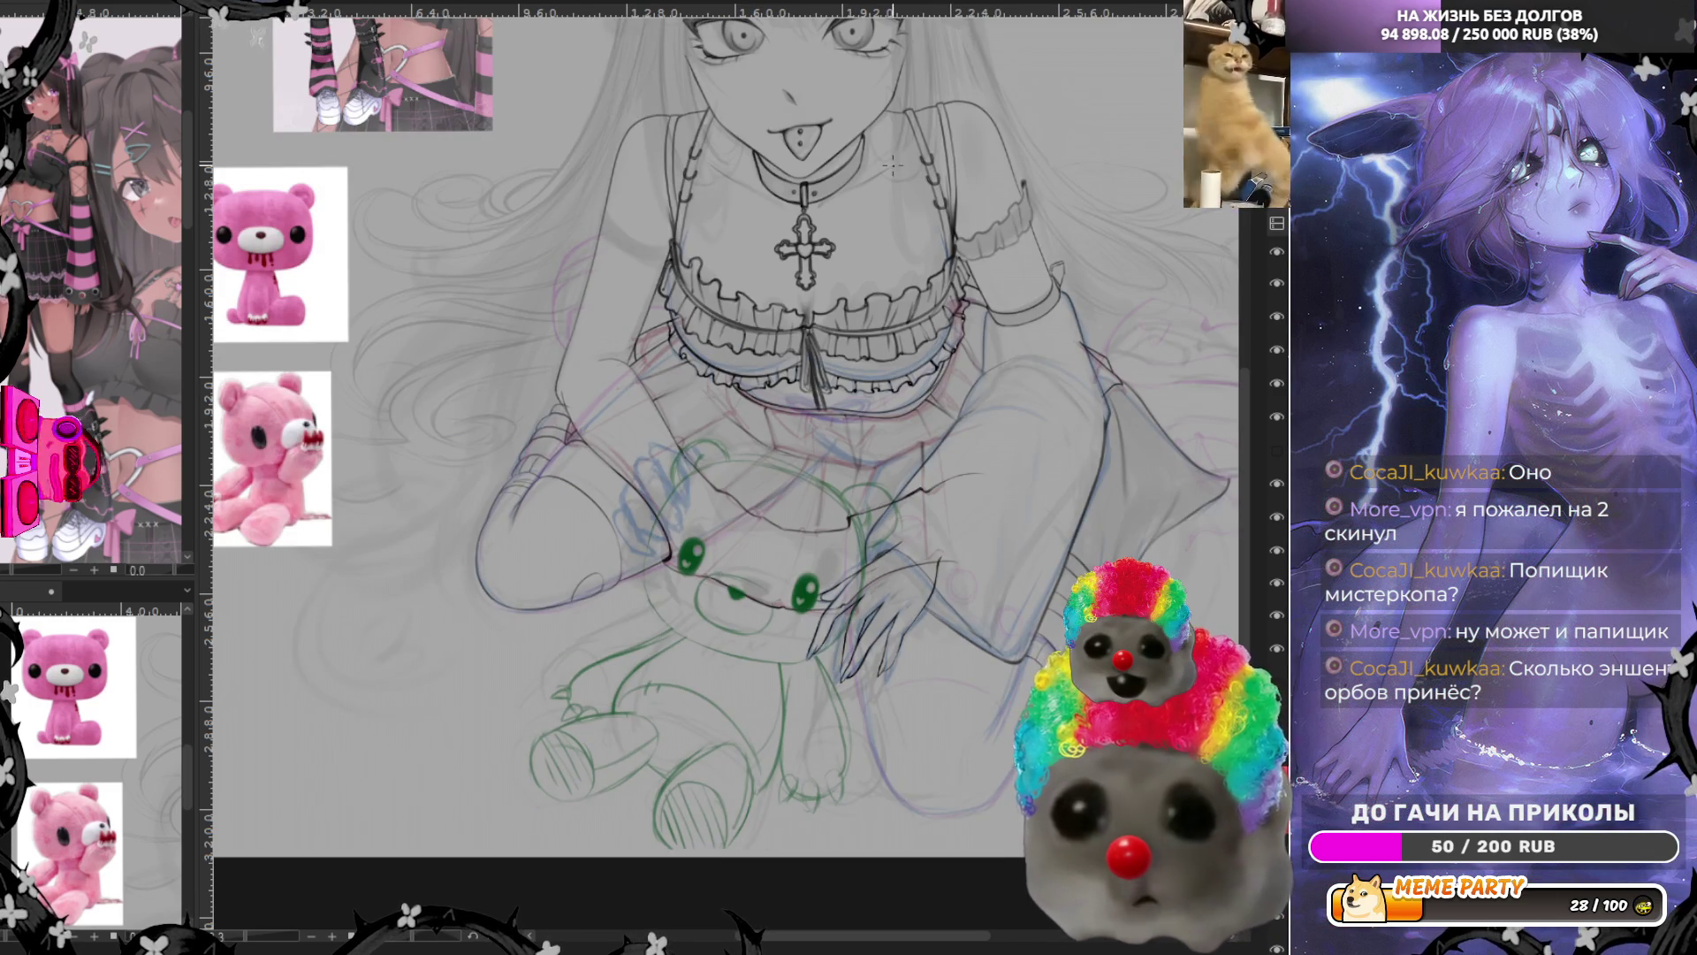
pyautogui.hotkey('ctrl', '-')
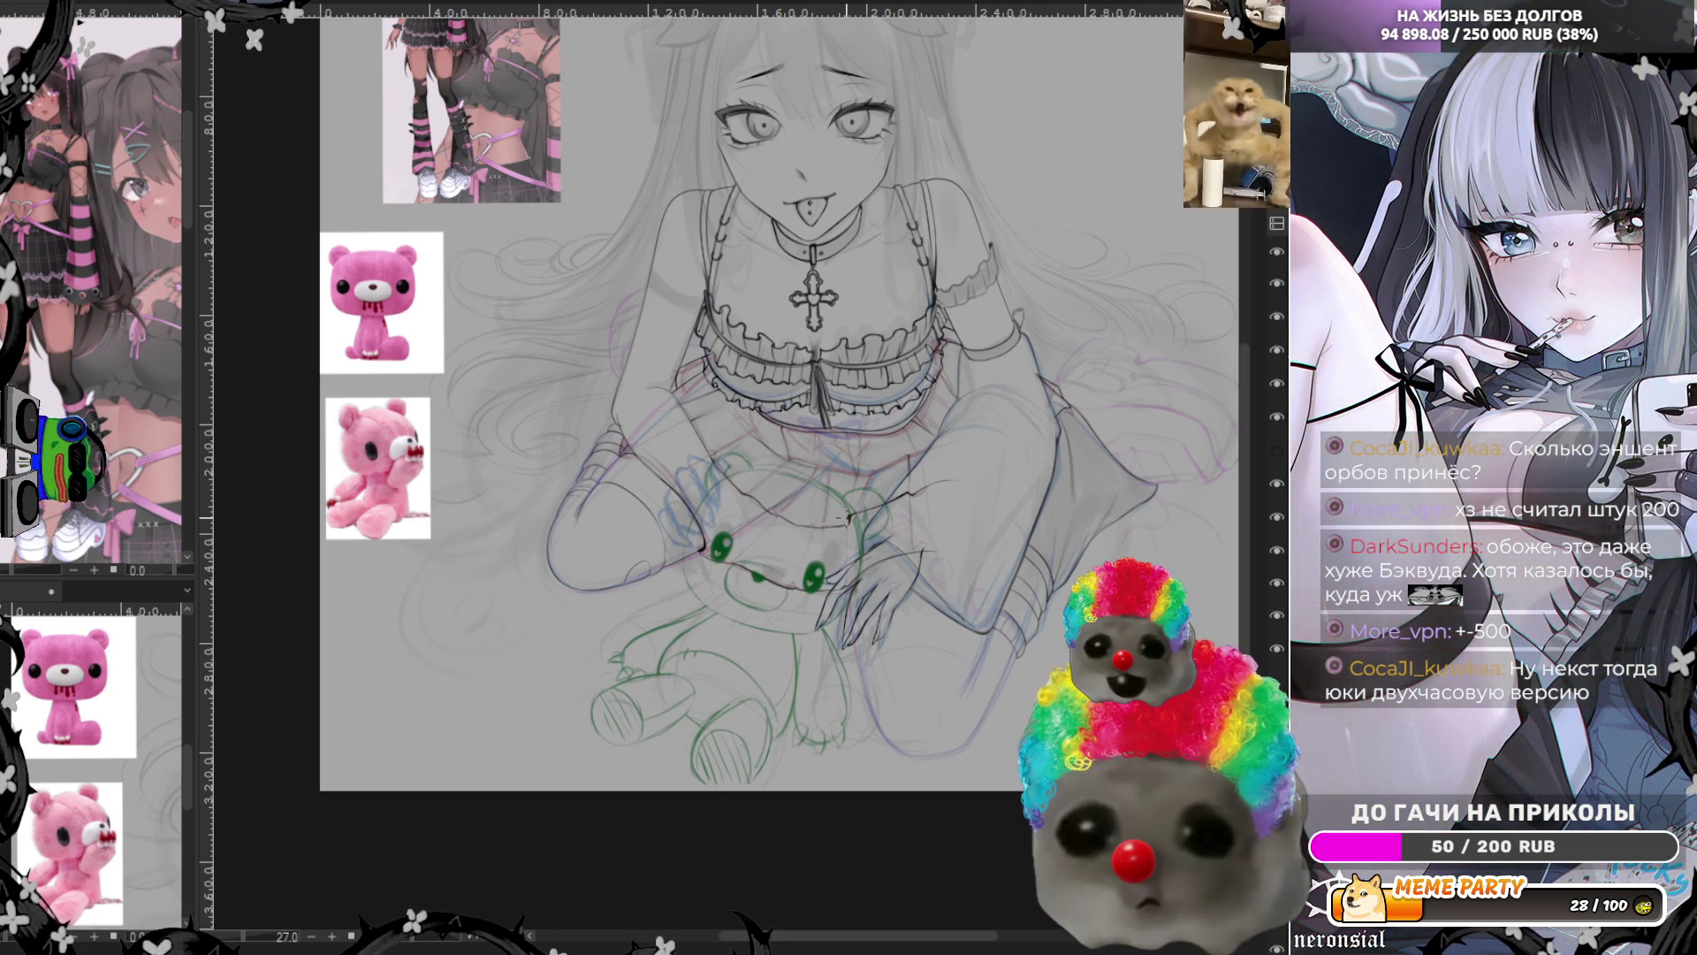
pyautogui.scroll(2, 998, 637)
pyautogui.scroll(2, 999, 637)
pyautogui.scroll(1, 998, 636)
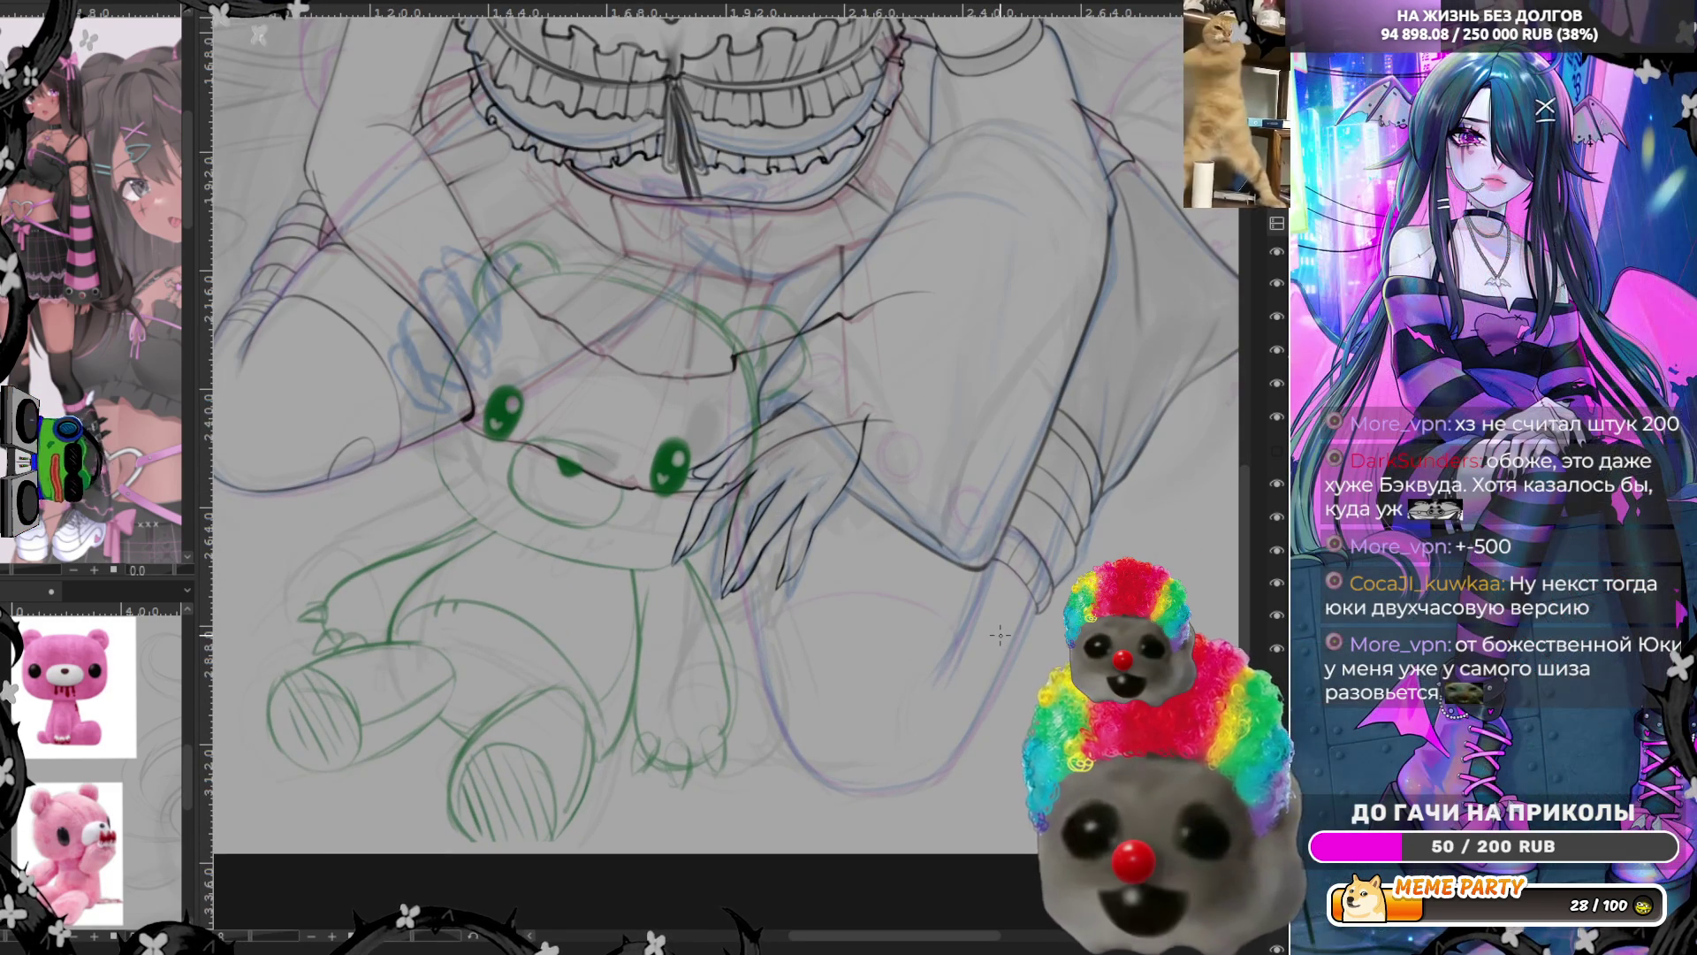